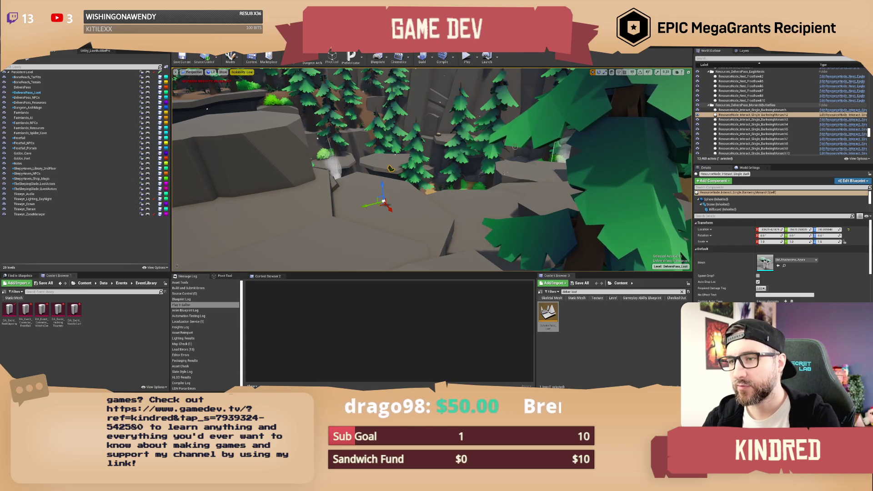
Fly the level camera across the valley toward the red-roofed castle, cliffs and rocks
scroll(432, 169, "down", 10)
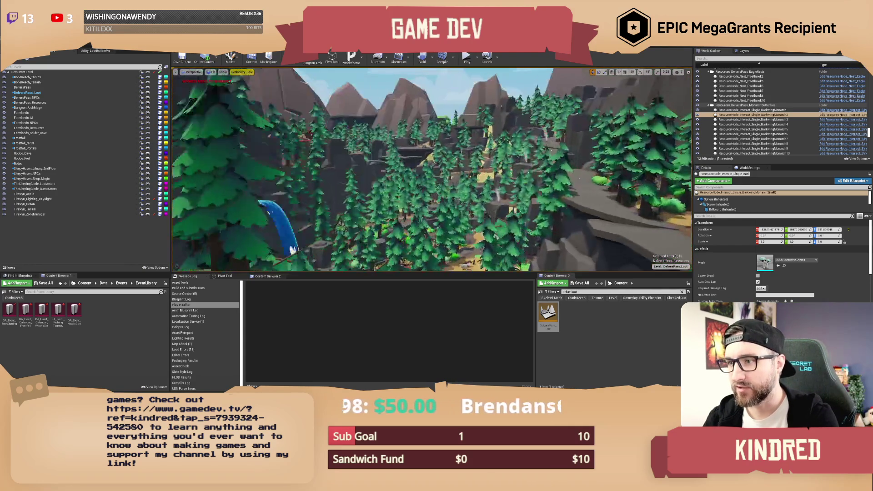
scroll(432, 169, "down", 10)
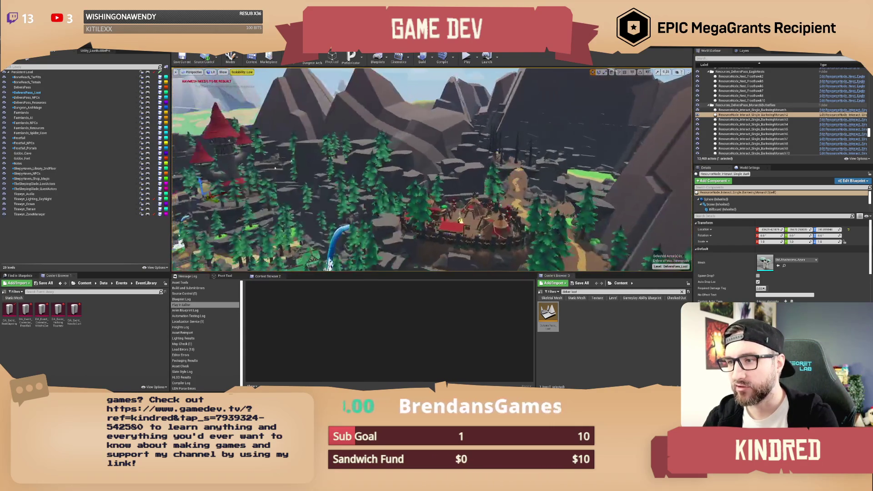
left_click_drag(432, 169, 345, 166)
scroll(566, 188, "up", 5)
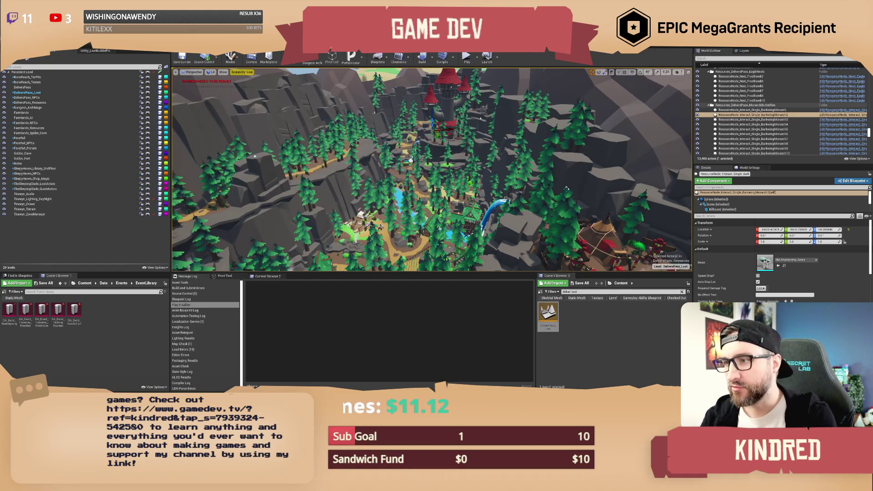
scroll(564, 186, "up", 6)
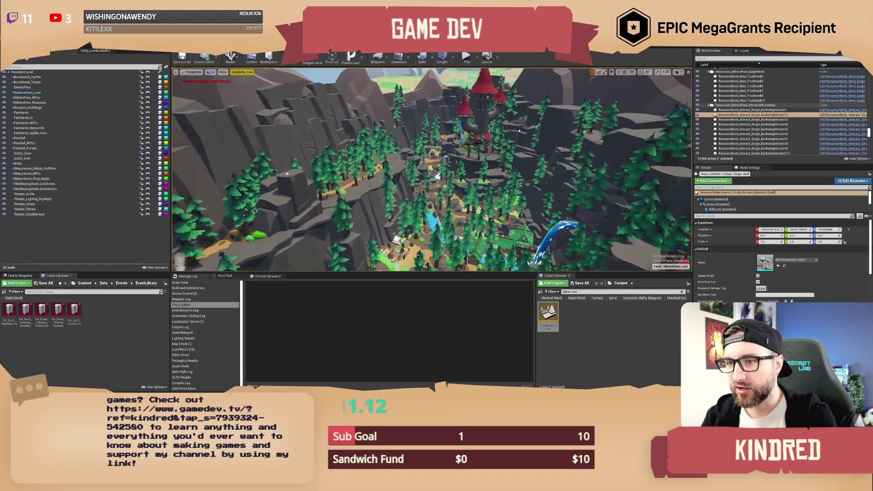
scroll(563, 186, "up", 8)
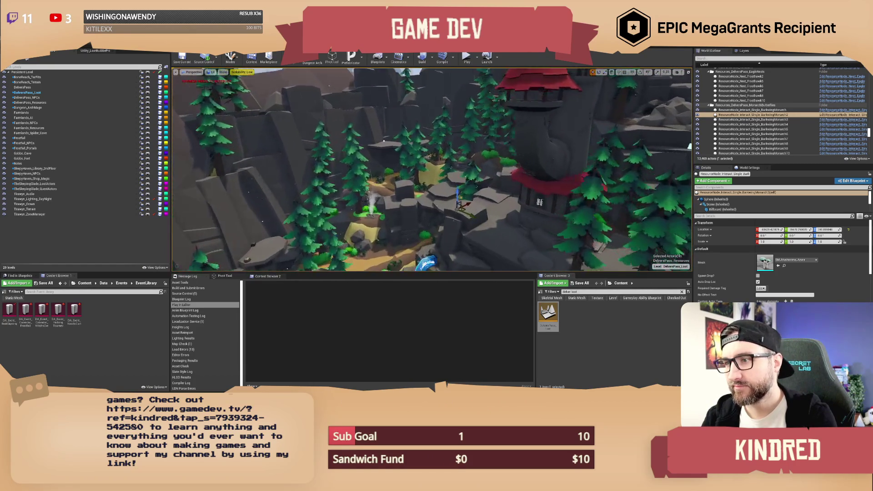
scroll(563, 199, "up", 10)
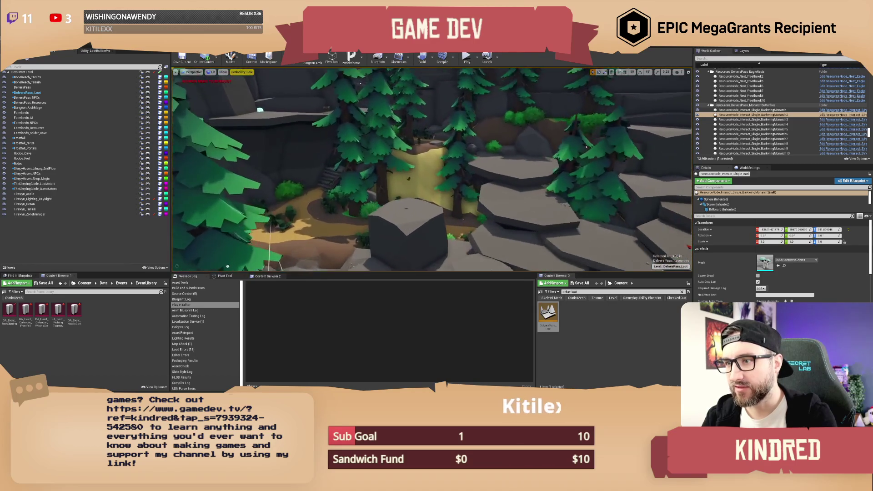
scroll(563, 249, "up", 3)
scroll(430, 169, "up", 8)
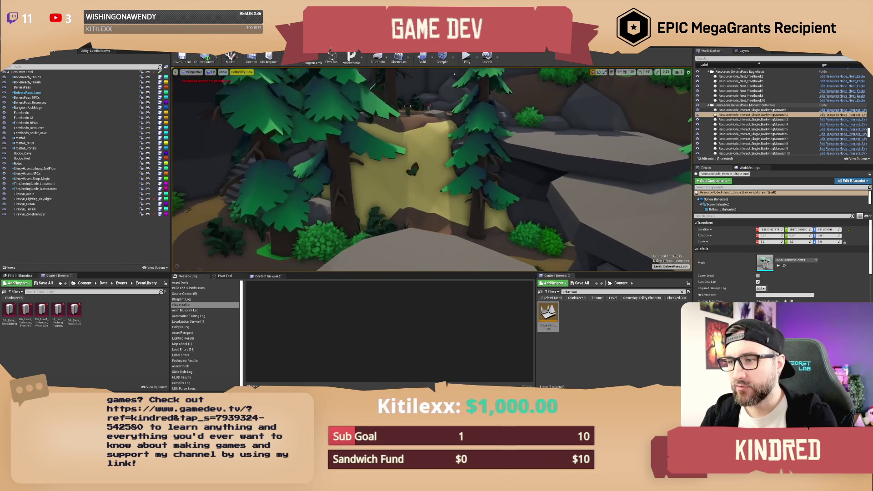
scroll(453, 93, "down", 5)
scroll(417, 147, "up", 3)
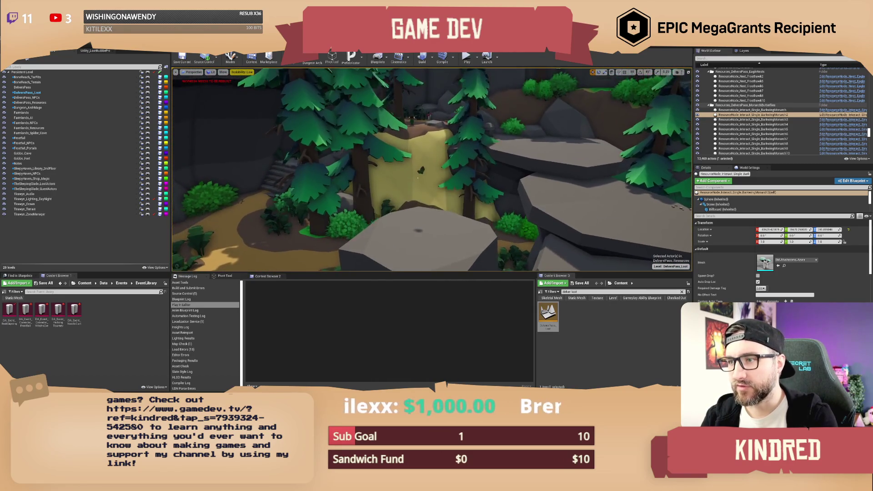
left_click_drag(415, 145, 413, 155)
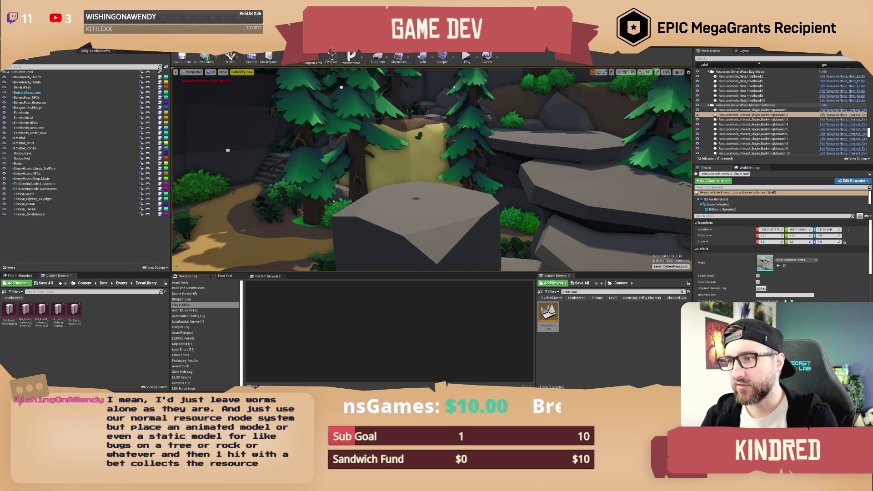
left_click_drag(348, 89, 348, 107)
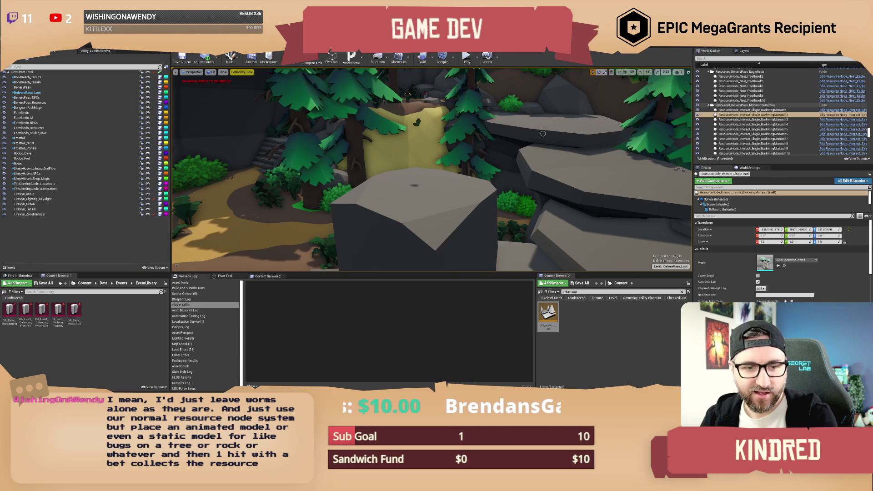
scroll(543, 133, "down", 5)
scroll(542, 162, "down", 3)
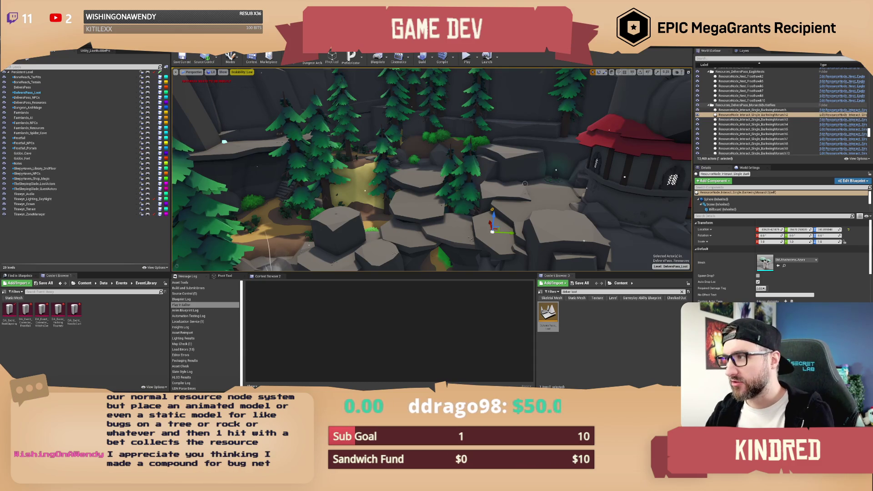
key("w")
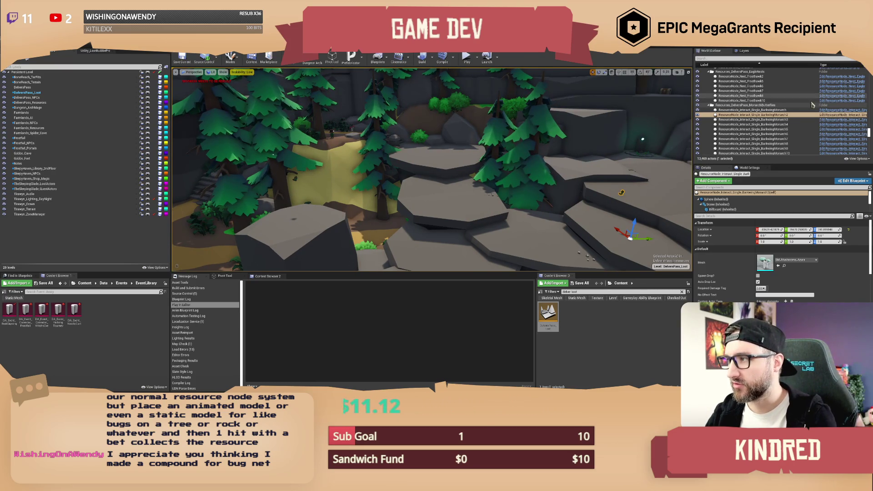
Open the resource node blueprint and browse its Hits Remaining Override, Depleted Fx and Event Graph graphs
left_click(834, 116)
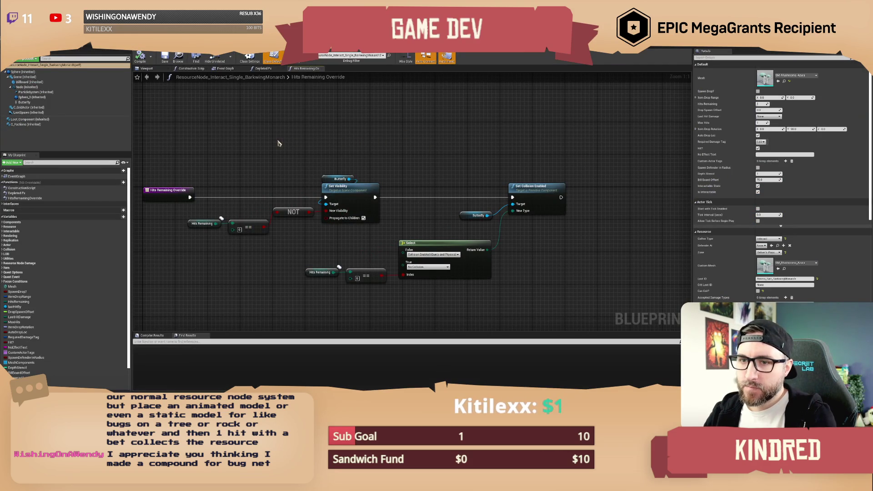
mouse_move(185, 154)
left_mouse_down()
mouse_move(319, 226)
mouse_move(591, 291)
mouse_move(607, 305)
left_mouse_up()
left_click(498, 159)
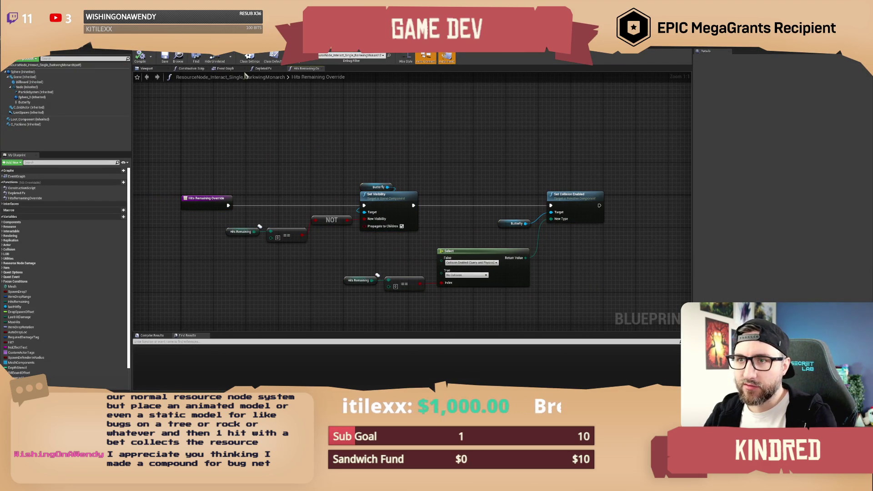
left_click(264, 69)
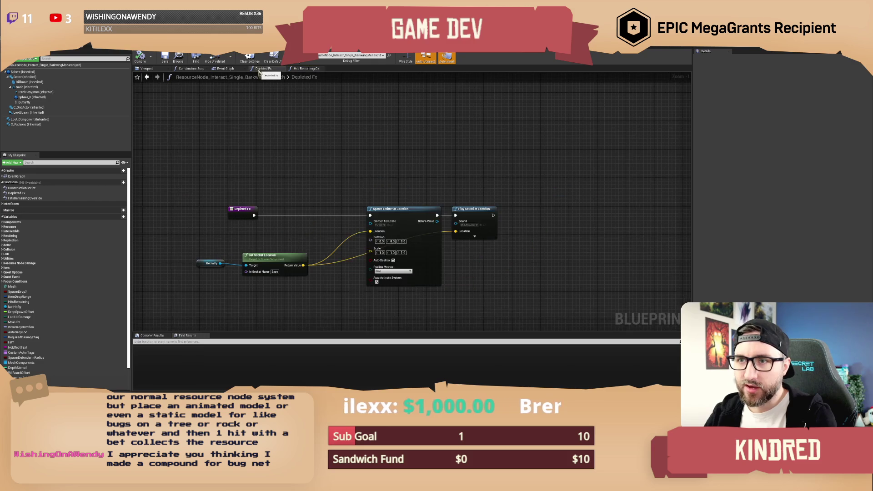
left_click(225, 68)
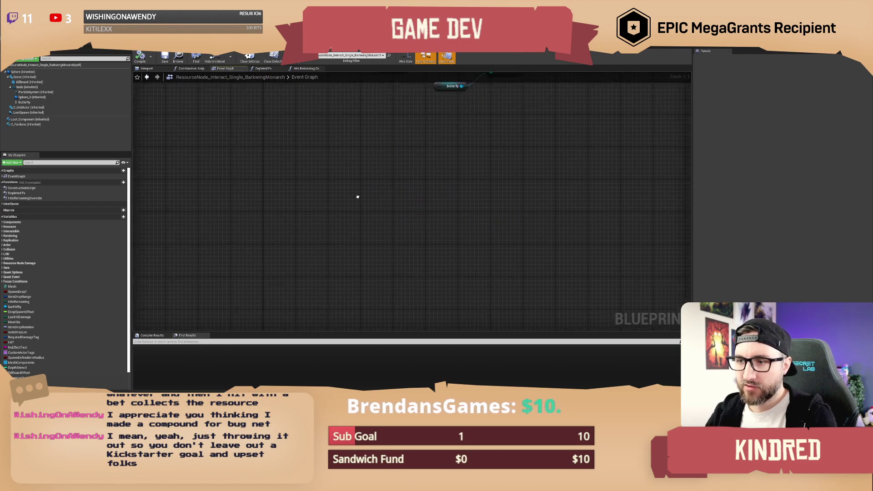
scroll(350, 218, "down", 1)
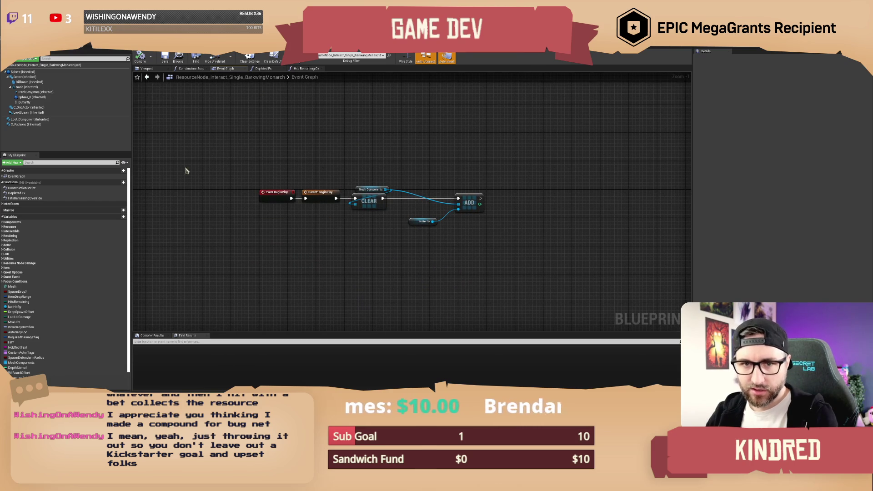
left_click(8, 204)
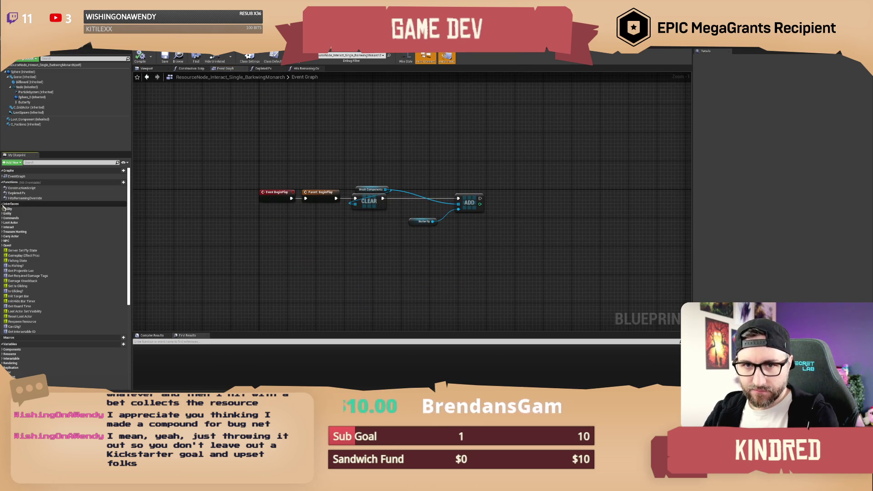
scroll(435, 141, "down", 5)
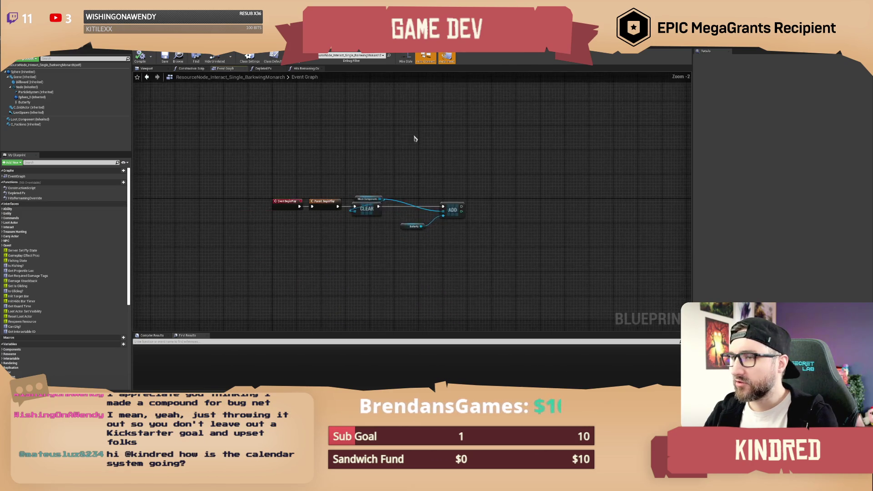
scroll(373, 192, "up", 6)
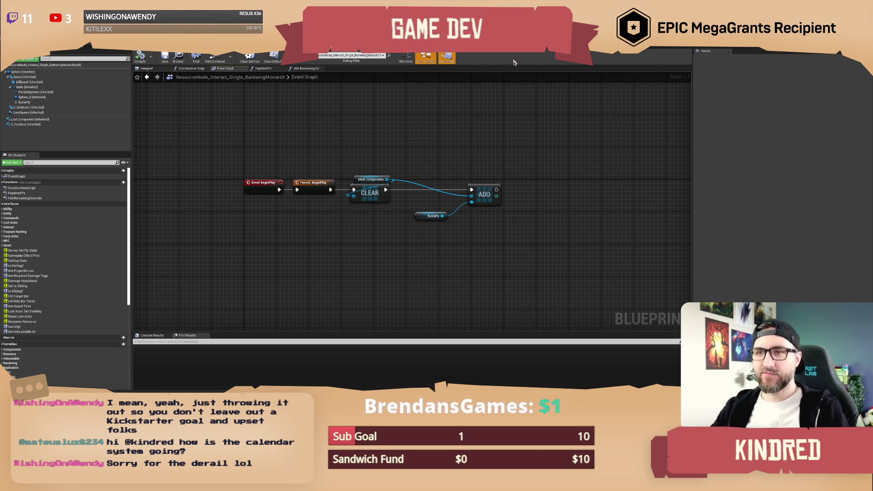
Open the CelestialMoth blueprint, check its Event Graph, and orbit the moth actor preview
key("alt+Tab")
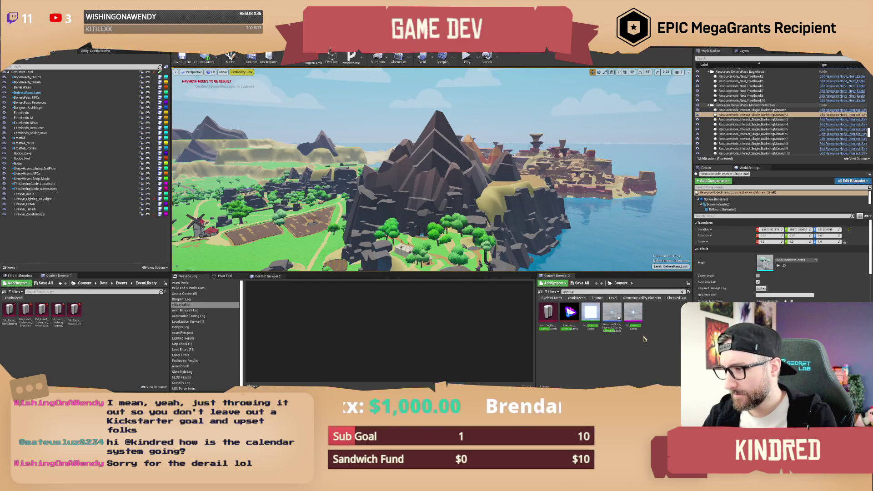
double_click(608, 309)
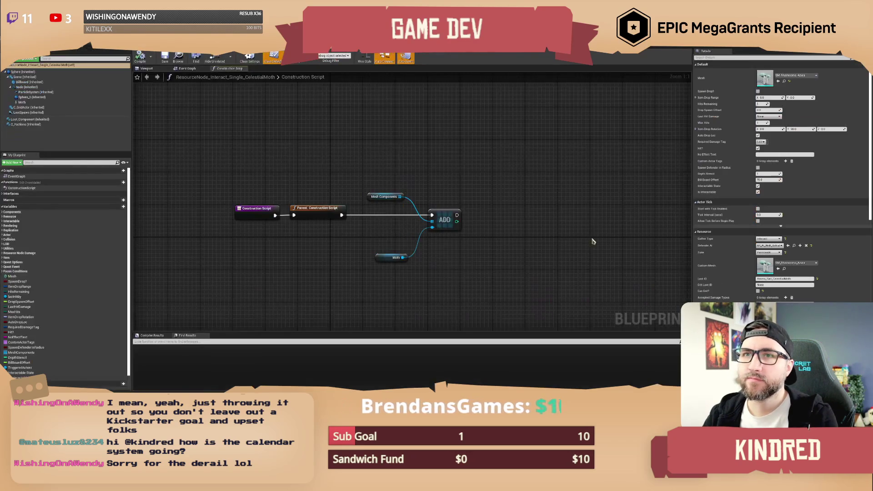
left_click_drag(341, 169, 345, 154)
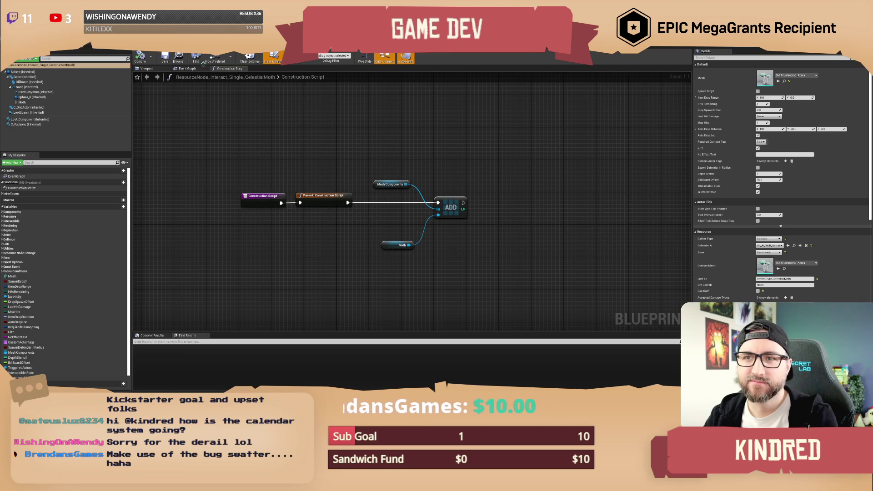
left_click(188, 68)
left_click(146, 68)
left_click_drag(480, 200, 480, 200)
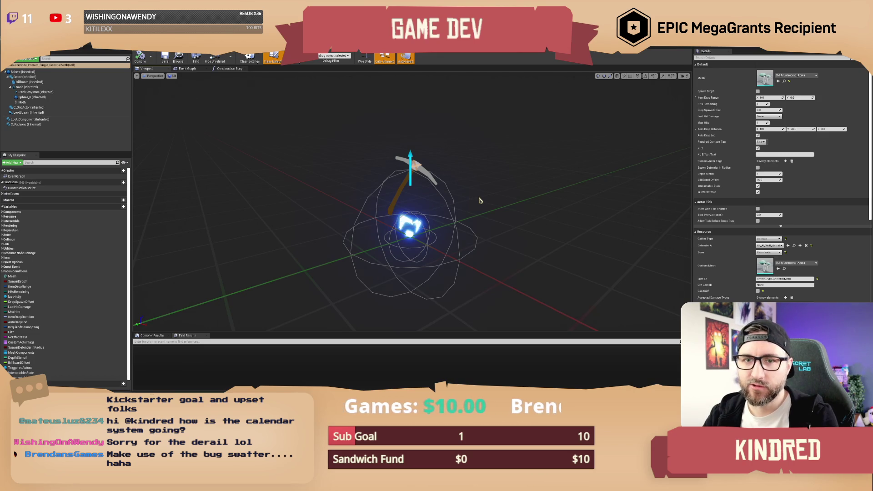
left_click_drag(480, 200, 480, 200)
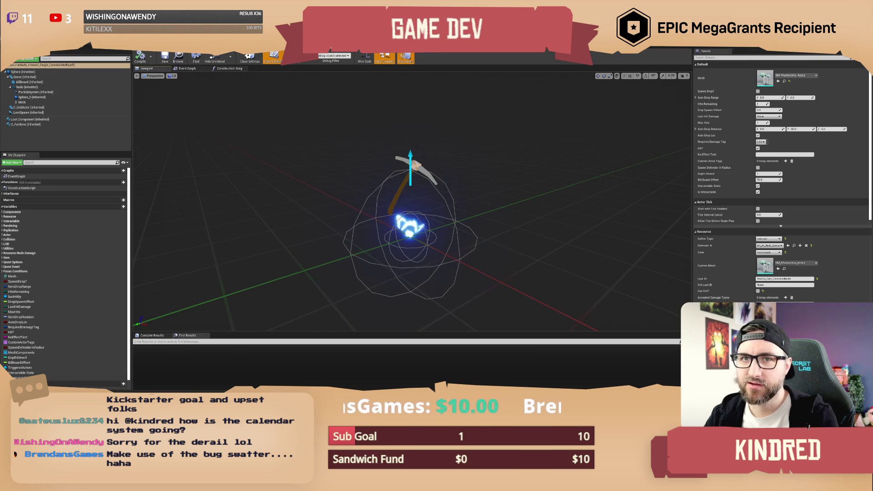
key("alt+Tab")
left_click_drag(479, 200, 479, 200)
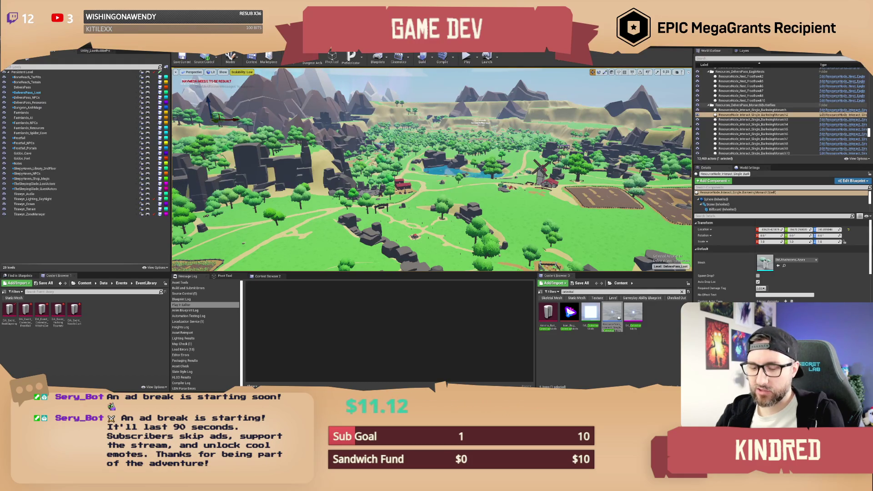
Scroll the viewport camera forward to a close view of the lake and island
scroll(432, 169, "up", 3)
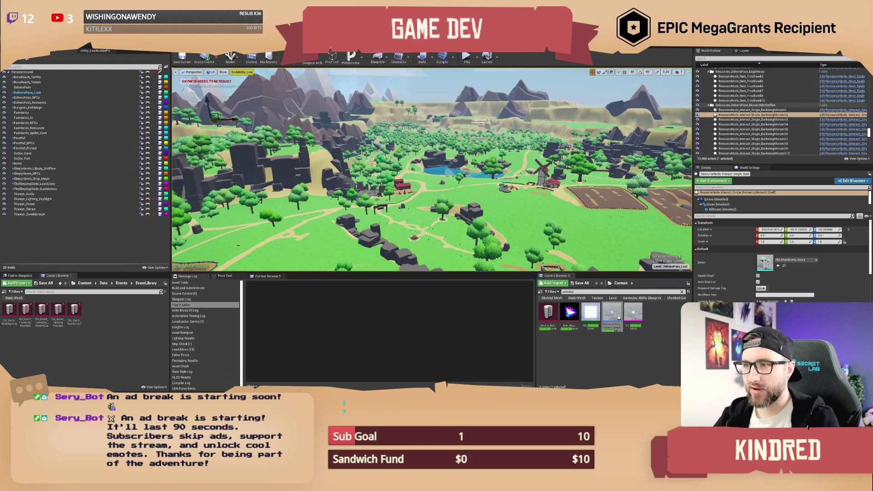
scroll(432, 169, "up", 5)
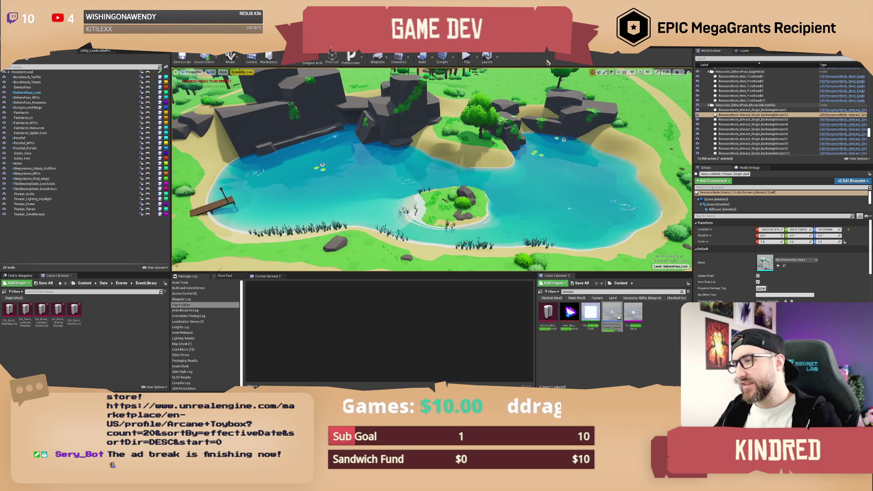
Fly the camera forward and down to the meadow with dirt paths and red-roofed structure
mouse_move(540, 73)
left_mouse_down()
mouse_move(540, 106)
mouse_move(475, 139)
mouse_move(464, 155)
left_mouse_up()
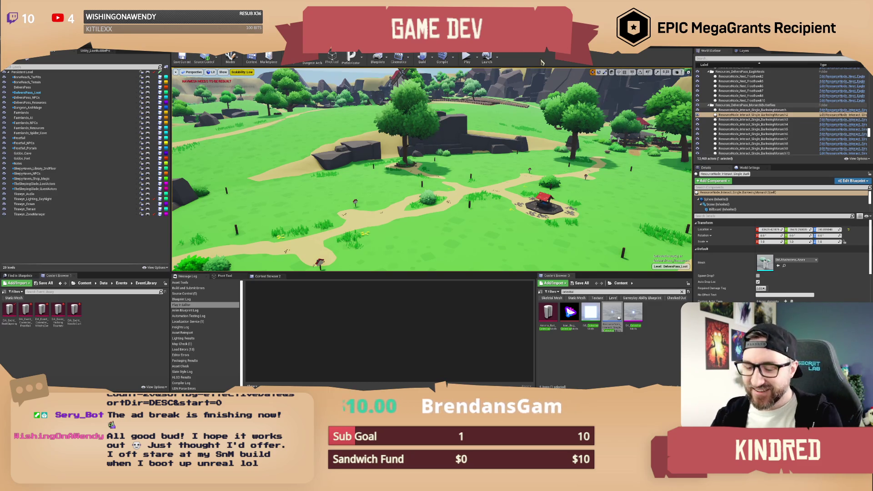
Fly the viewport toward the red barn, then bring up NewTimeManager's On New Day graph
mouse_move(566, 173)
left_mouse_down()
mouse_move(574, 172)
mouse_move(523, 175)
mouse_move(511, 159)
left_mouse_up()
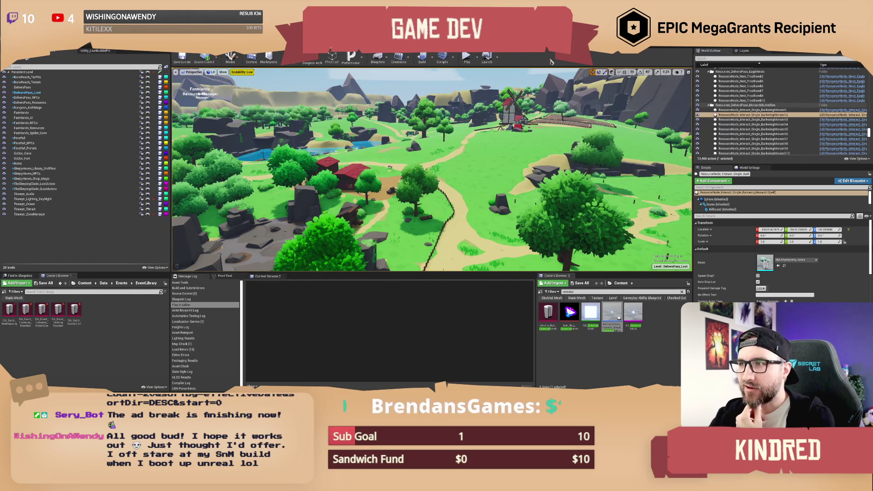
mouse_move(432, 191)
left_mouse_down()
mouse_move(478, 177)
mouse_move(475, 150)
mouse_move(459, 150)
left_mouse_up()
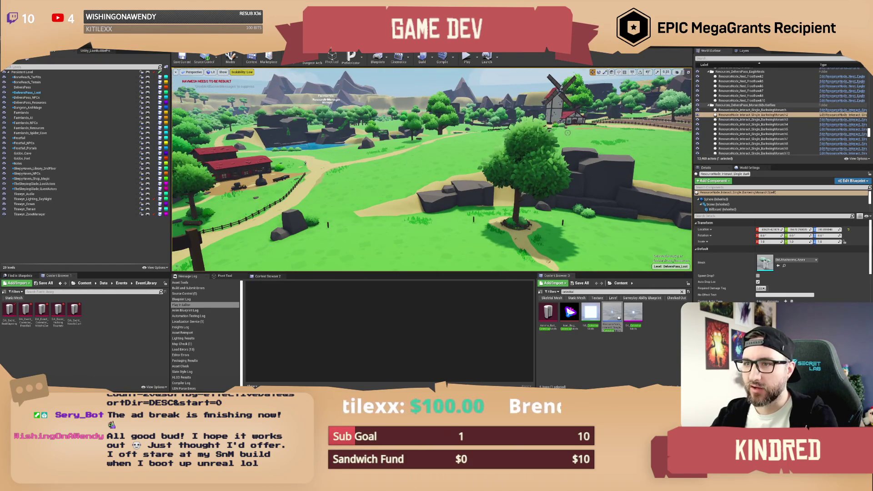
left_click_drag(460, 150, 427, 153)
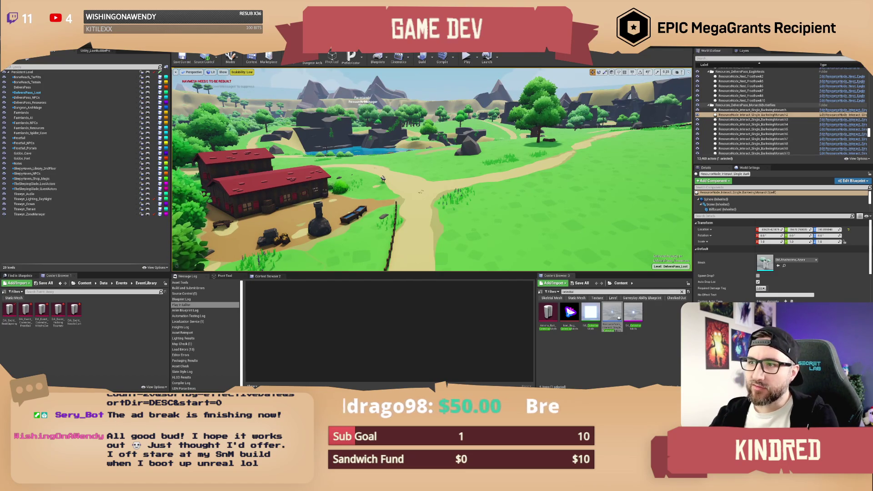
key("alt+Tab")
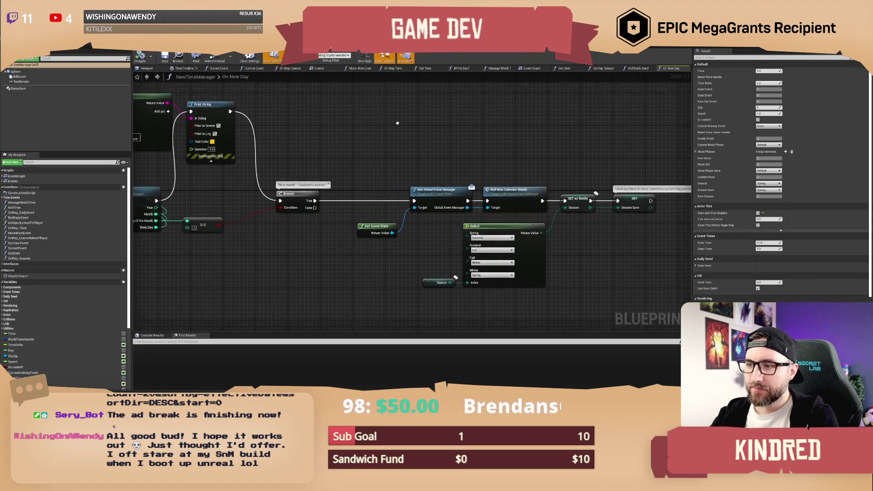
Pan the NewTimeManager graph to the Append and Get Date nodes, then show Widget_SeasonalEvents Designer
scroll(388, 128, "down", 1)
left_click_drag(387, 128, 544, 134)
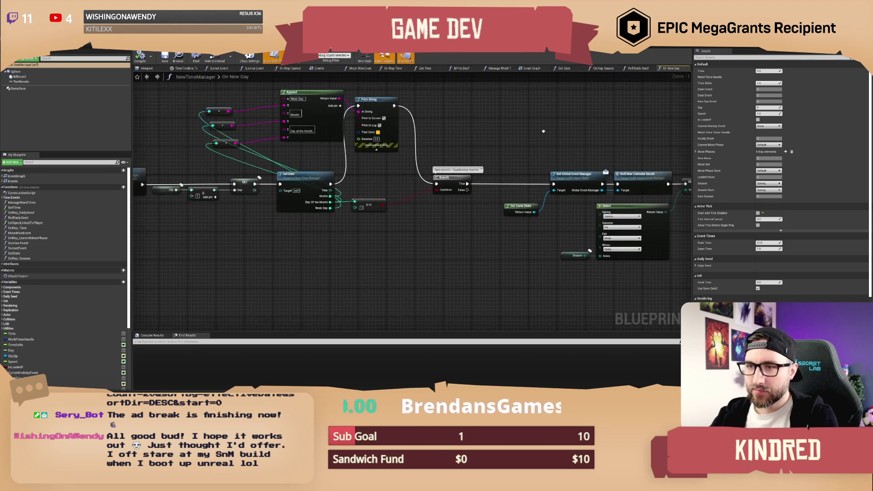
left_click_drag(452, 109, 421, 126)
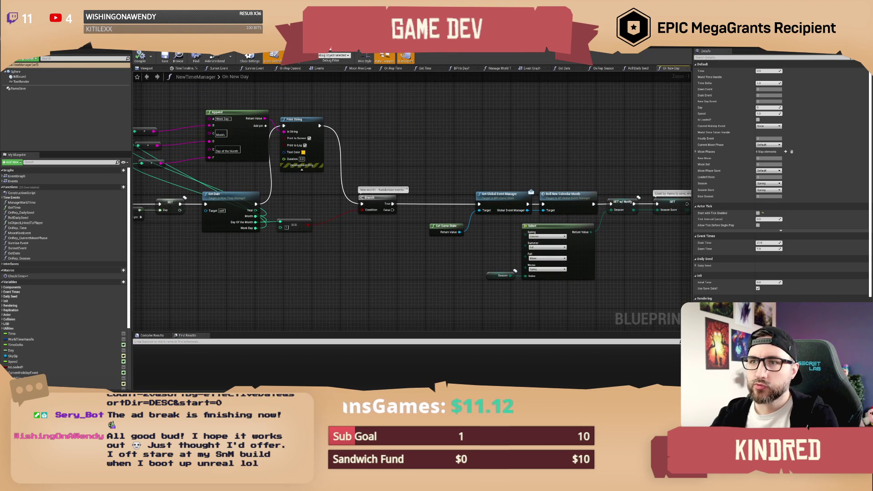
key("alt+Tab")
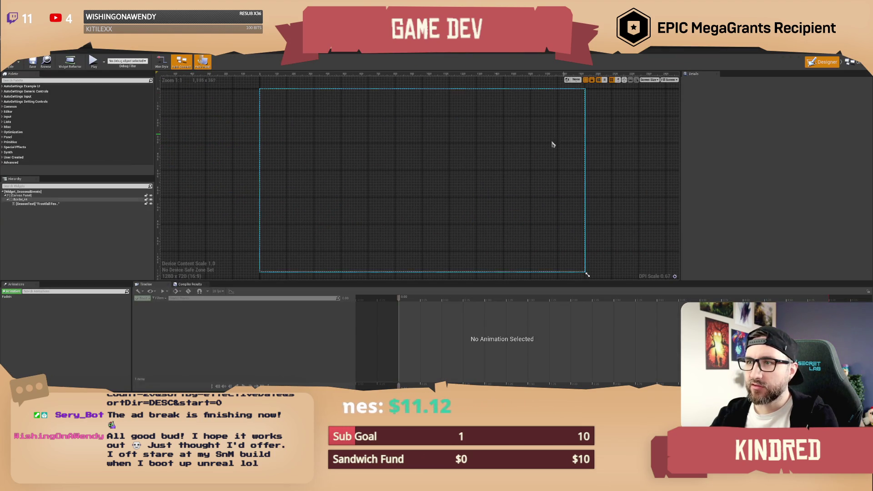
Scrub the FadeIn animation to preview the text fade, then show the widget's Event Graph
left_click(28, 297)
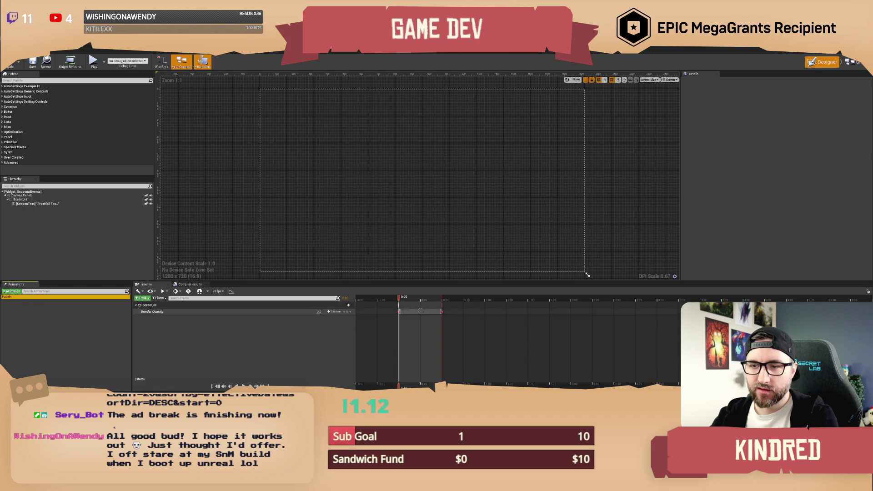
mouse_move(400, 304)
left_mouse_down()
mouse_move(444, 304)
mouse_move(399, 304)
left_mouse_up()
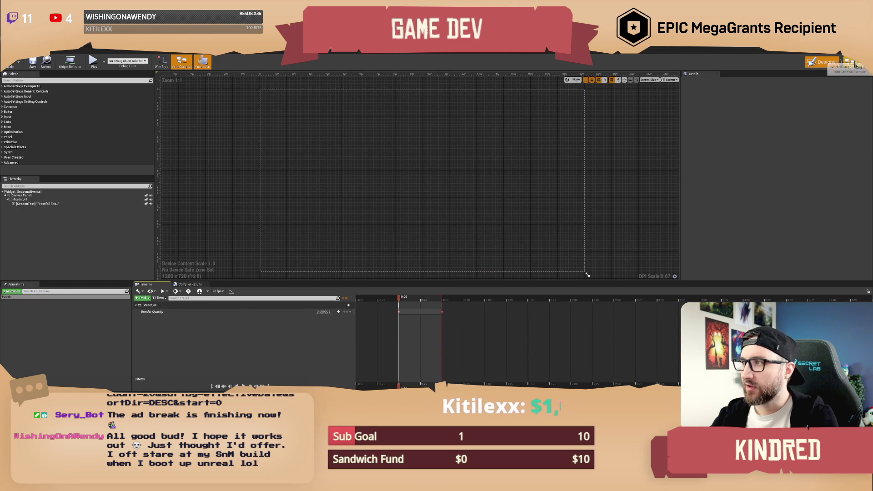
left_click(855, 63)
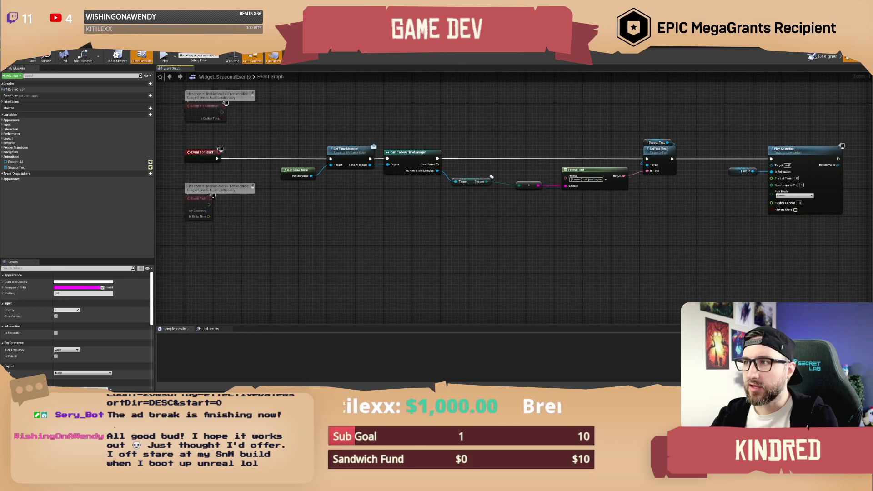
key("alt+Tab")
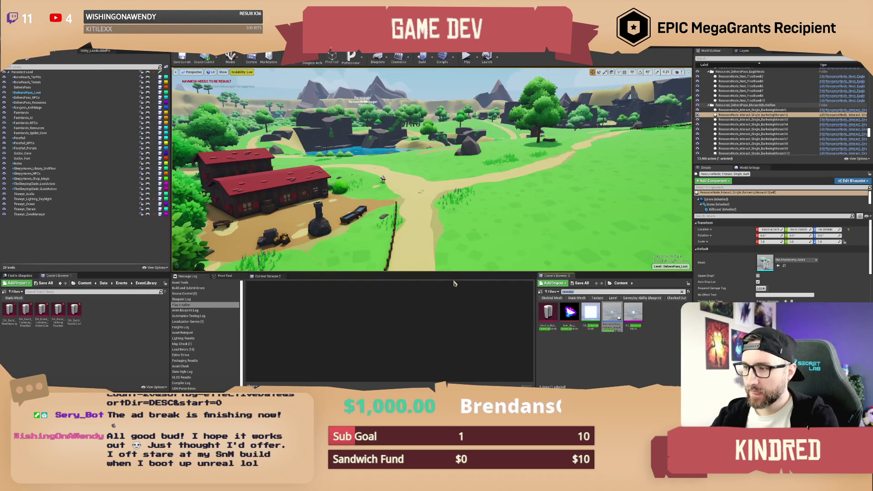
Search the Content Browser for 'bp widget' and open BPI_UIWidget
type("bp")
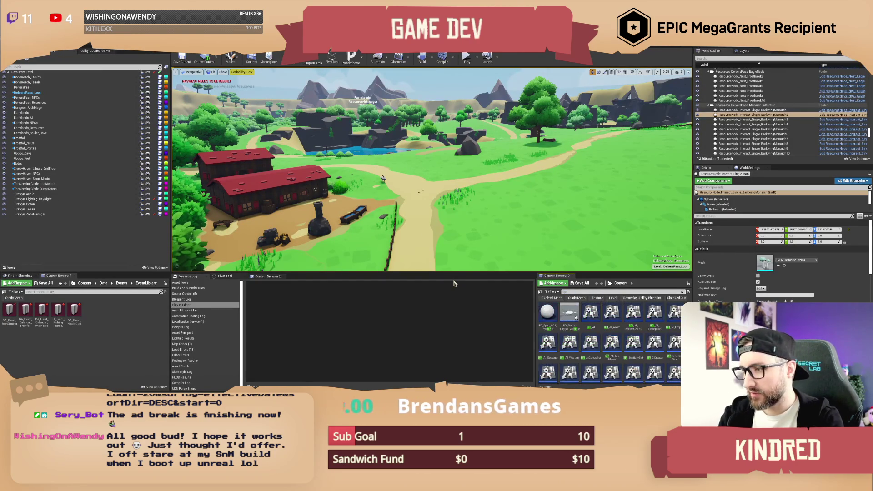
type(" widget")
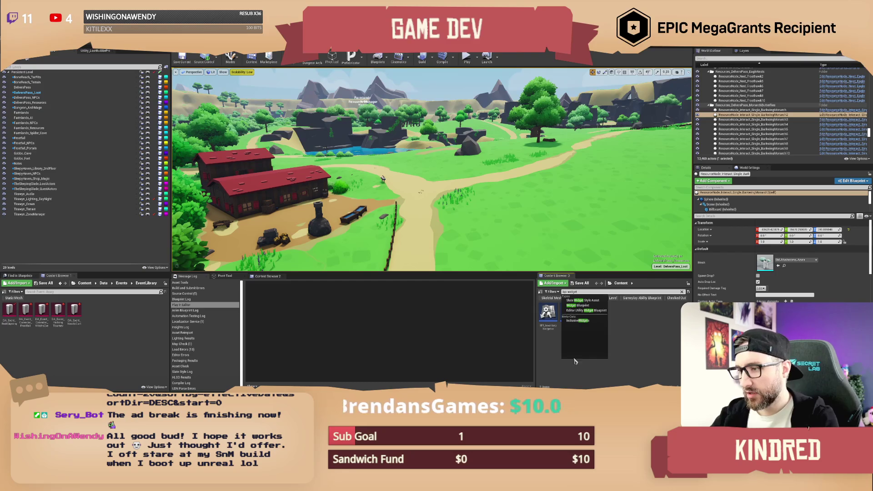
left_click(548, 314)
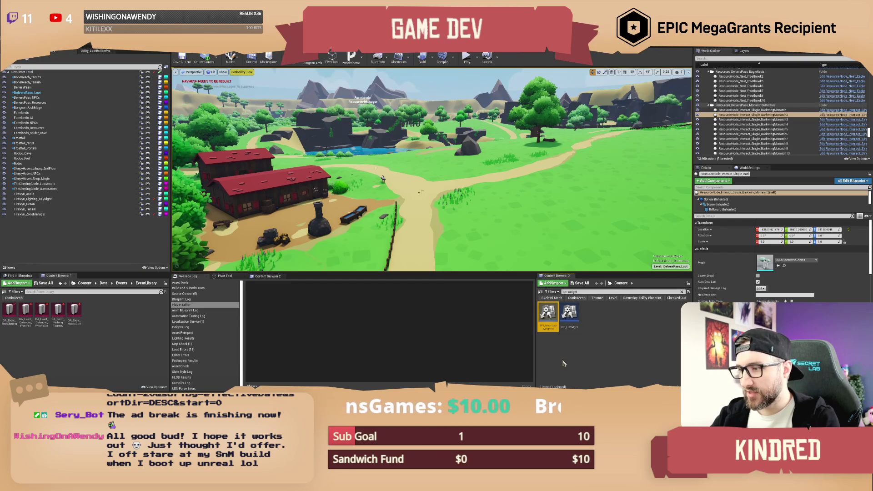
left_click(569, 316)
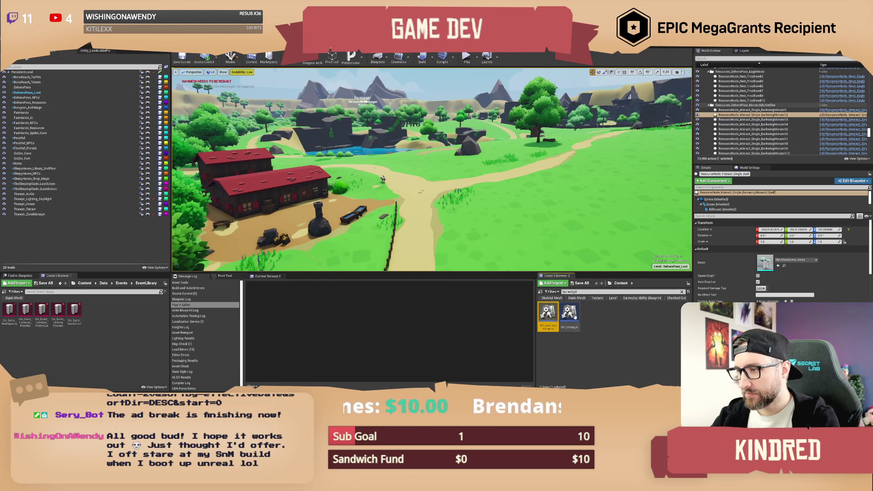
mouse_move(432, 181)
left_mouse_down()
mouse_move(410, 182)
mouse_move(416, 180)
left_mouse_up()
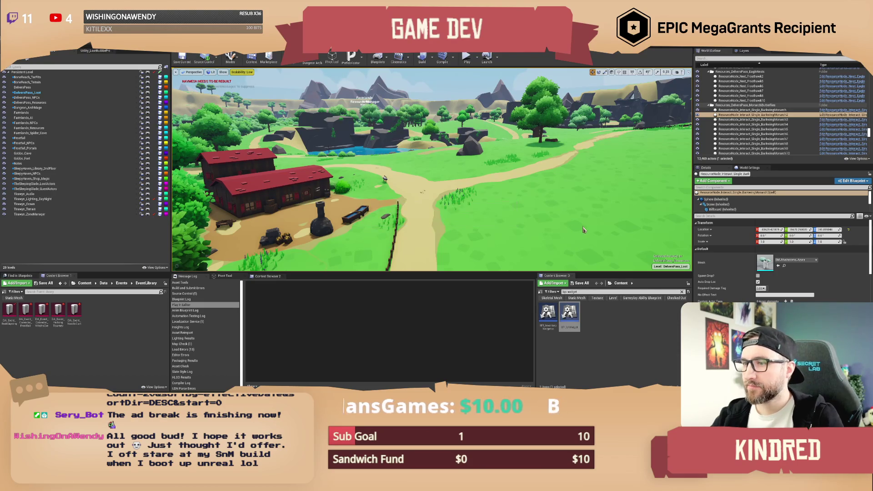
left_click(569, 313)
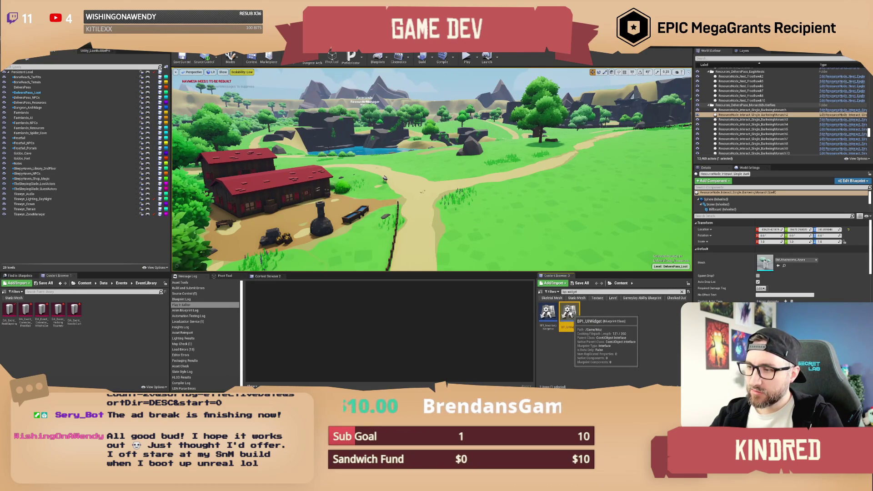
double_click(570, 314)
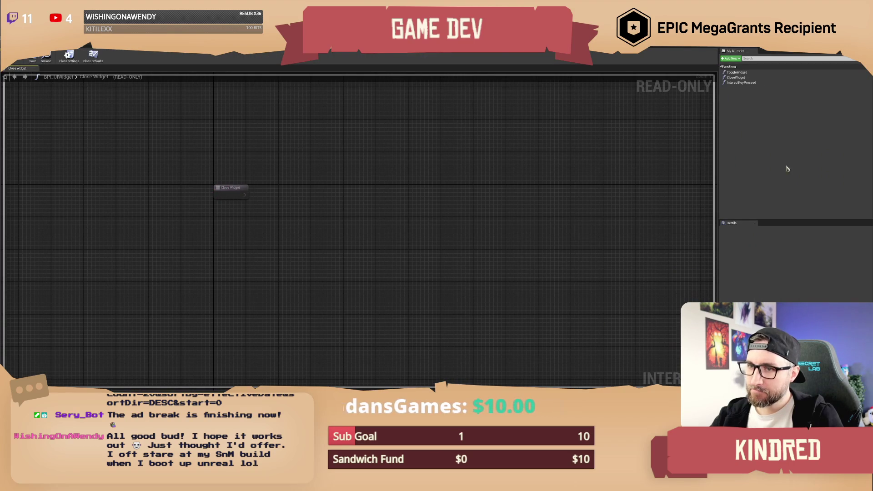
Add a new interface function to BPI_UIWidget named OnLoaded
left_click(865, 66)
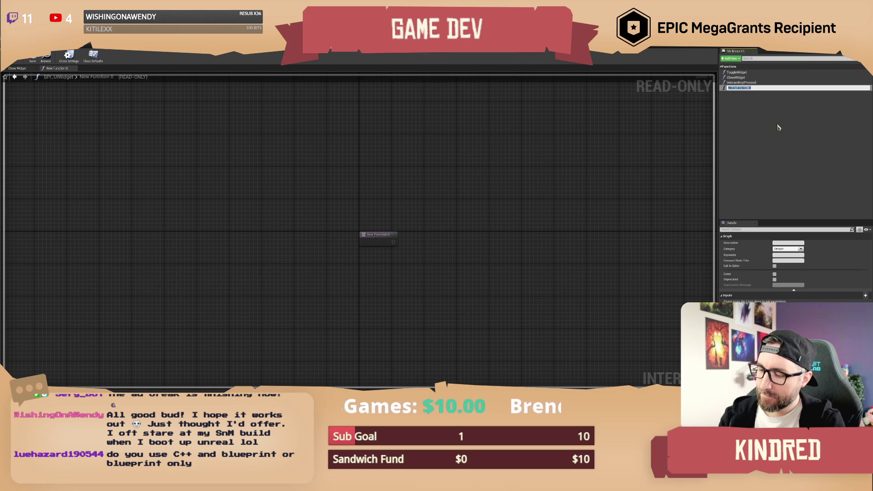
type("OnLoaded")
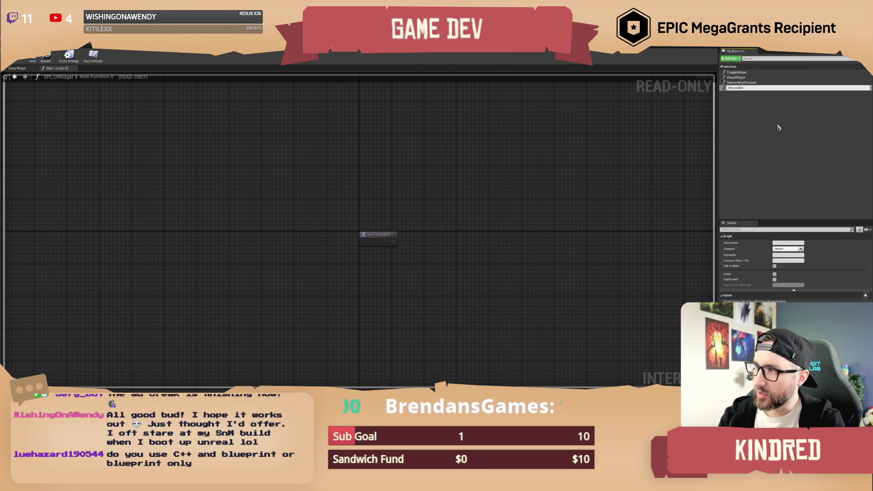
key("Return")
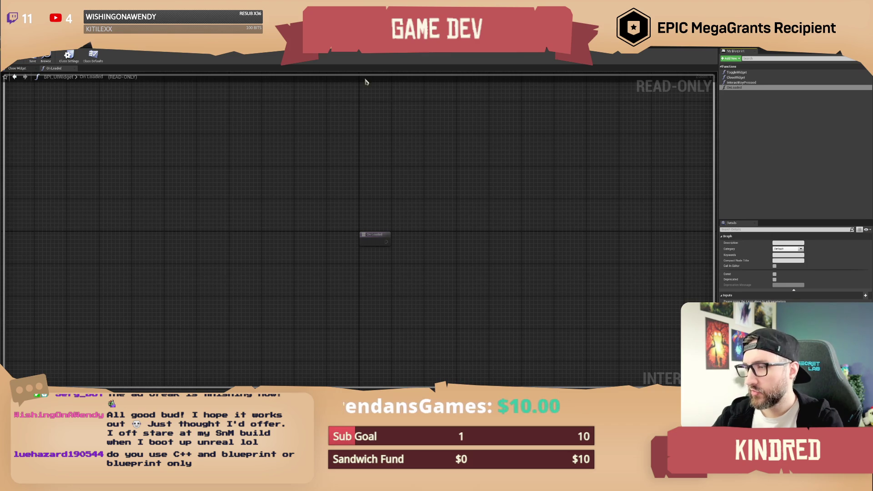
Save BPI_UIWidget and dismiss the Check Out Assets prompt
left_click(34, 59)
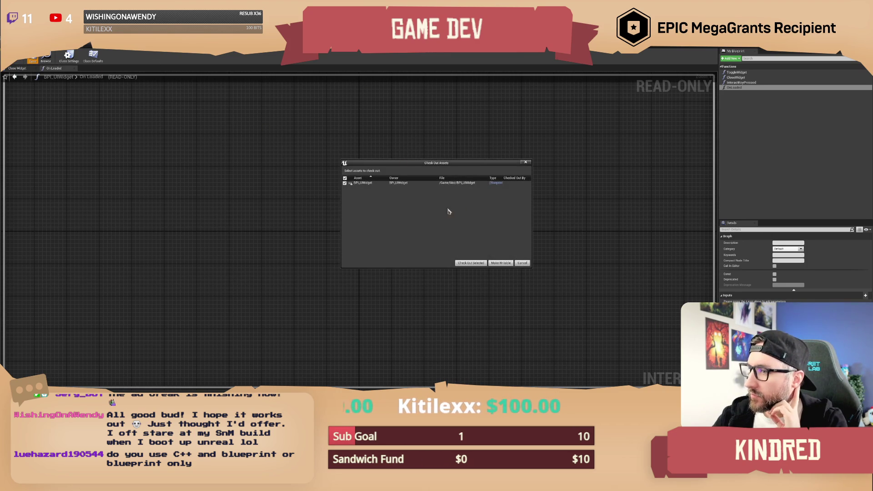
left_click(501, 263)
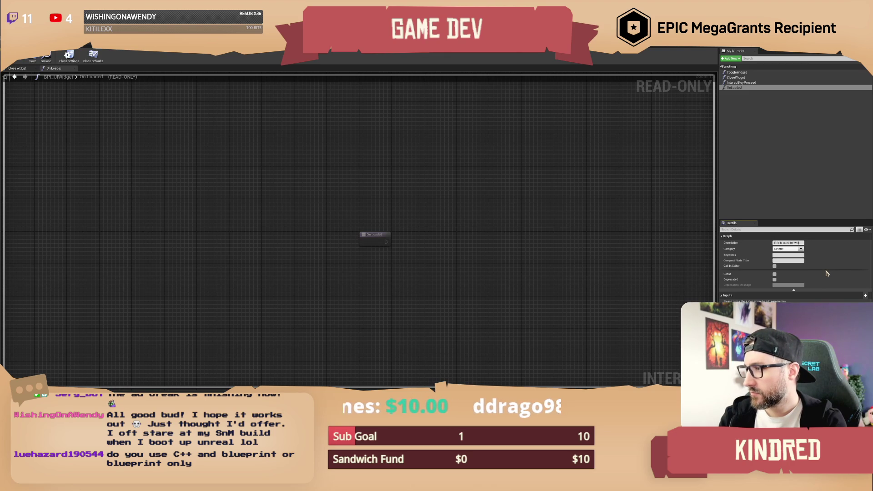
type("get!ing sc")
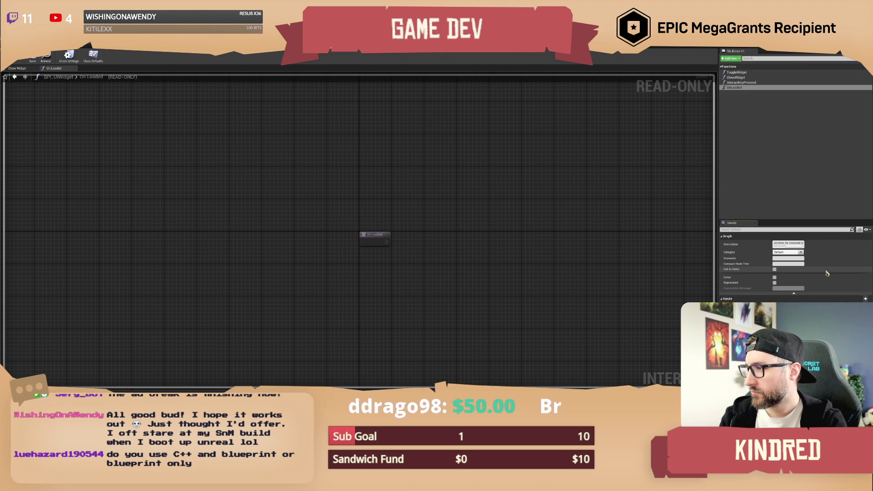
type(" but could be")
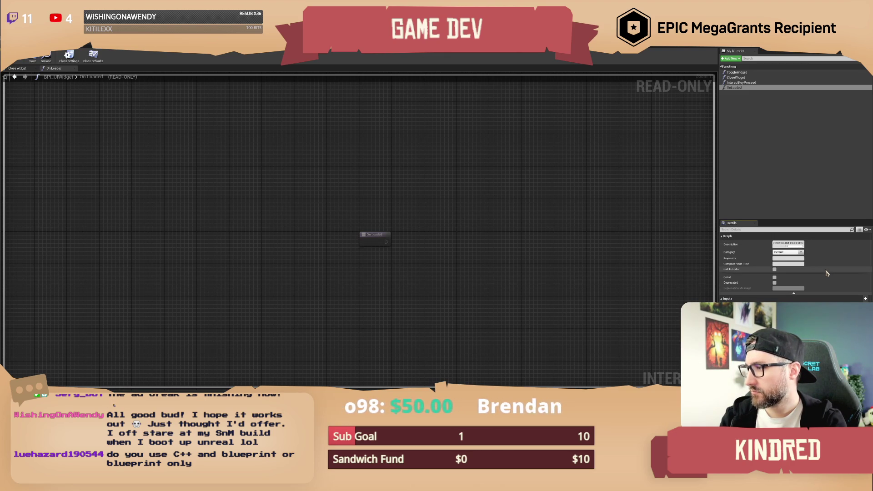
type("y")
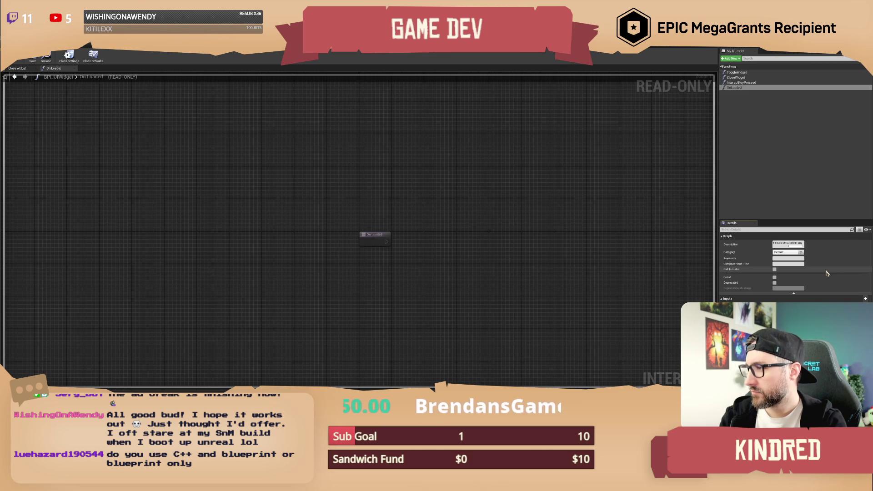
type("ayed")
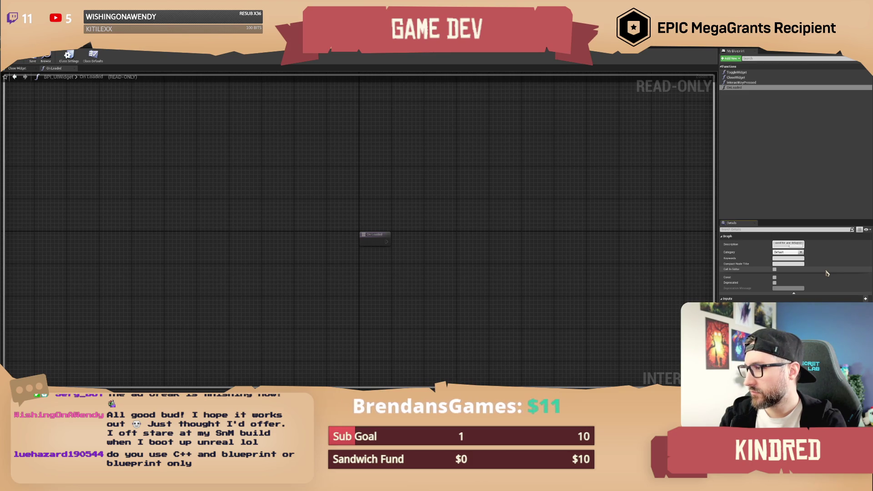
type("nteraction")
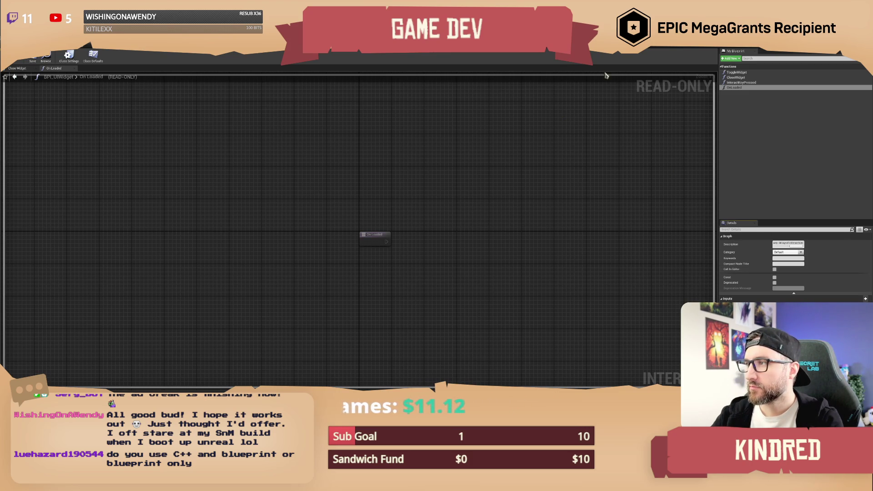
mouse_move(733, 92)
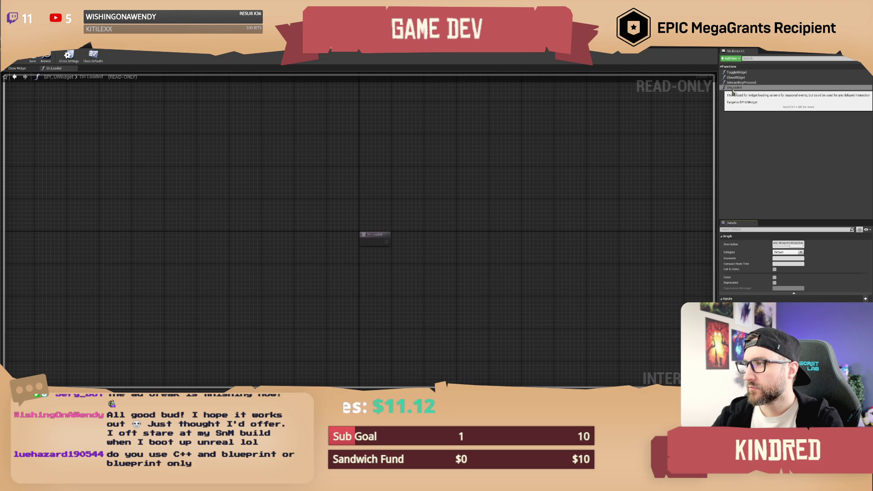
left_click(756, 140)
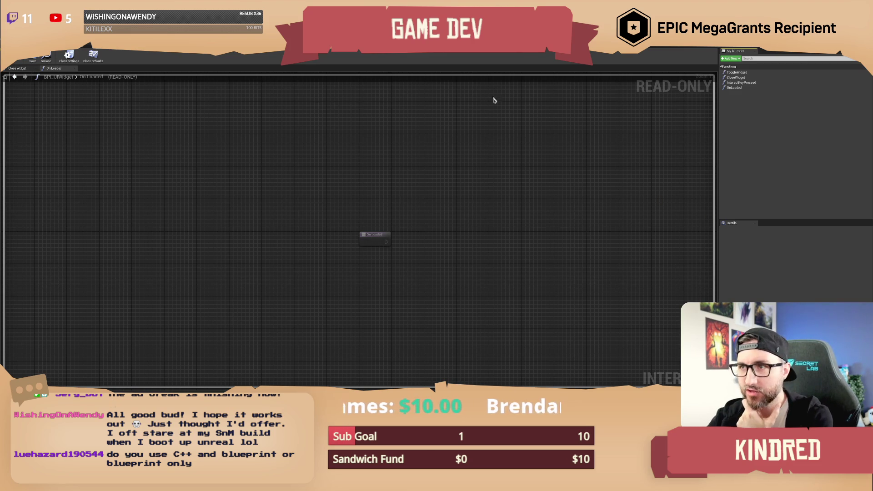
key("alt+Tab")
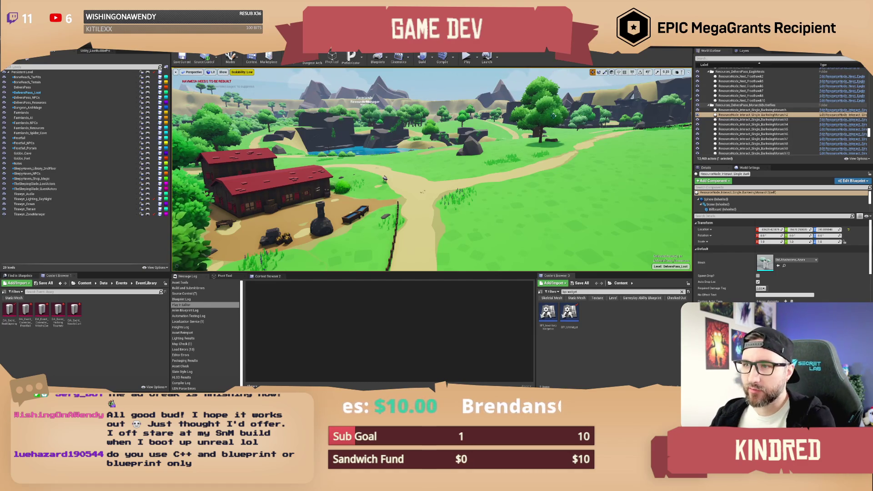
Fly the camera with W and A to frame the red barns and the river
key("w")
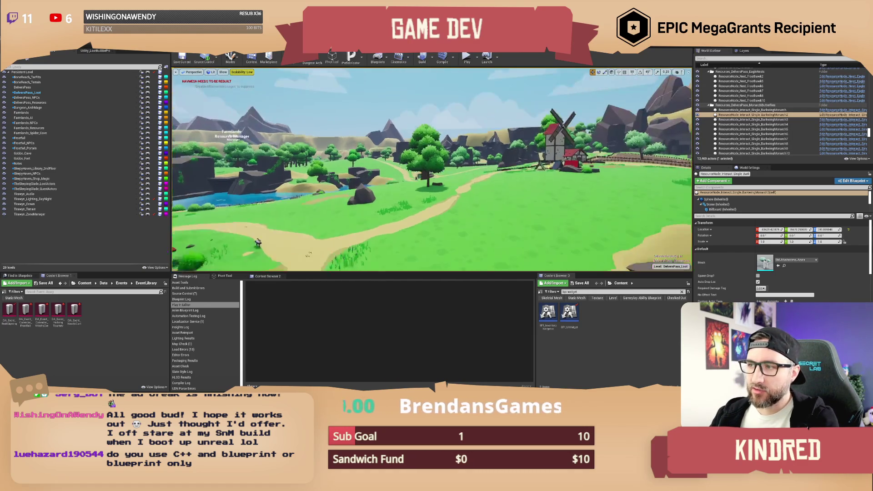
key("w")
key("a")
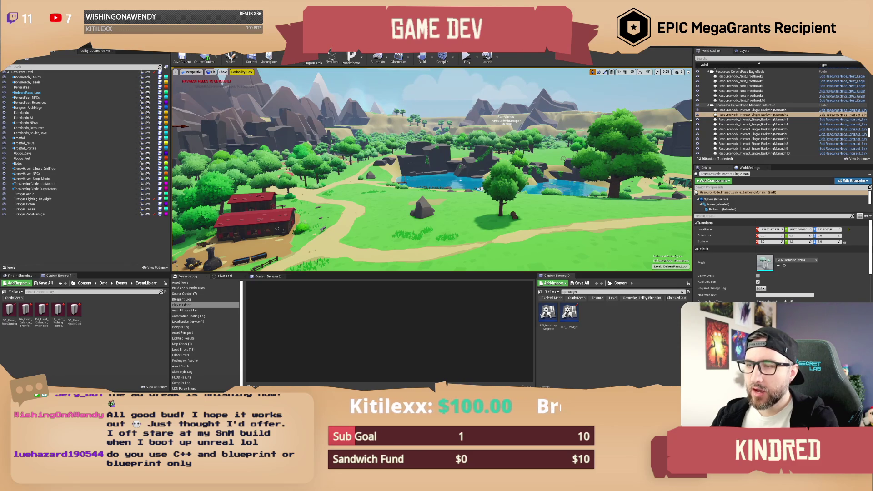
Fly the viewport camera across the level toward the pond, houses and rock
left_click_drag(432, 182, 405, 183)
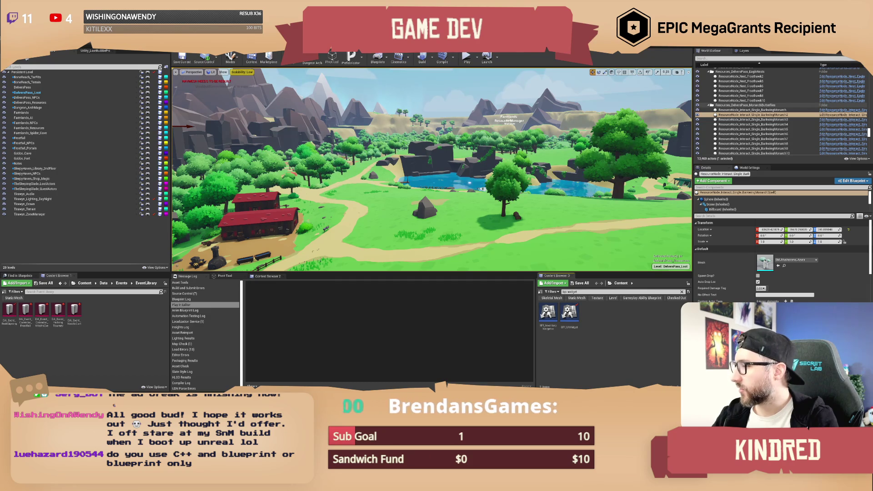
key("w")
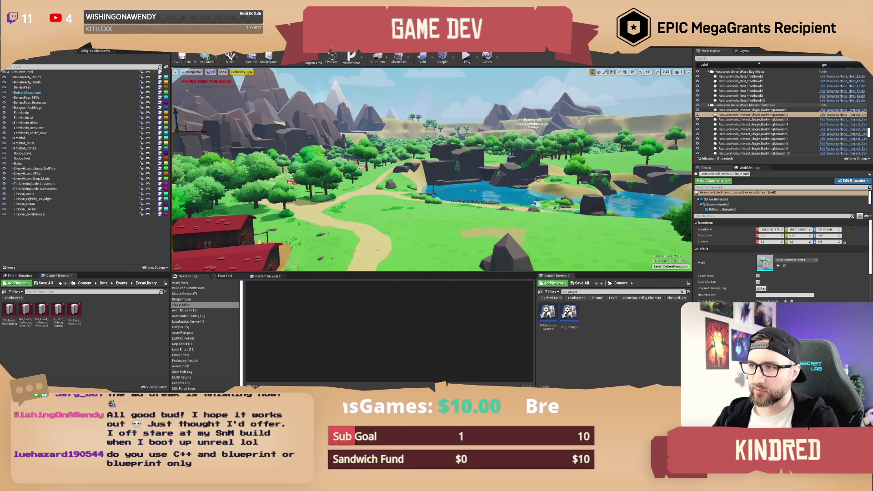
key("w")
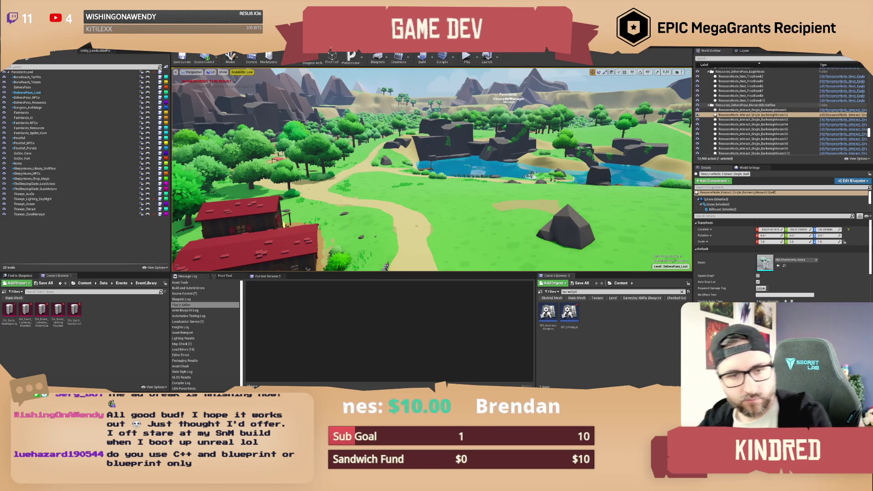
scroll(432, 170, "up", 10)
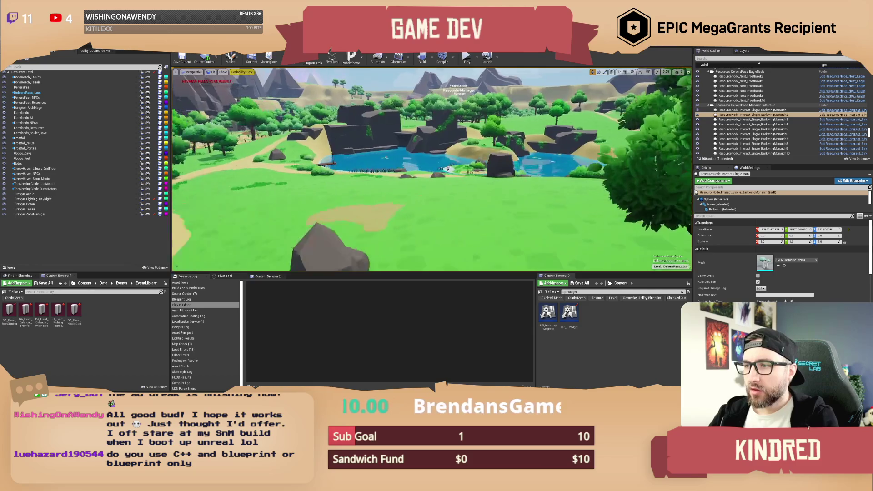
scroll(431, 170, "up", 2)
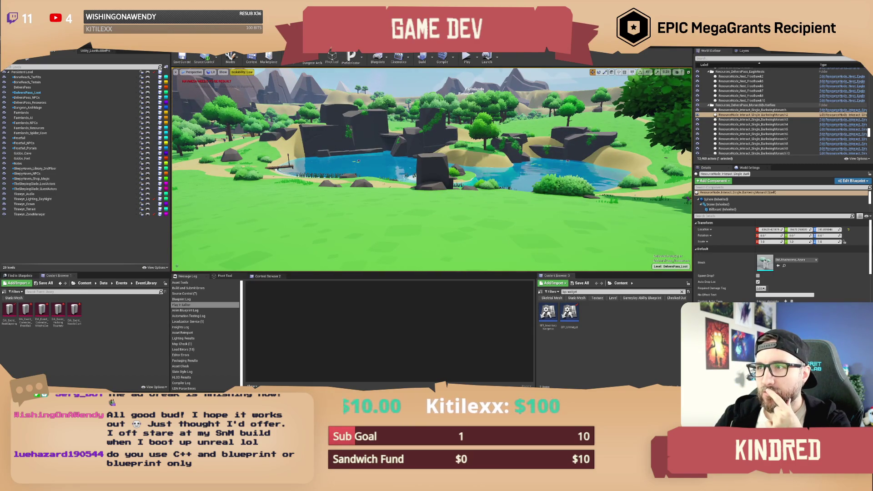
Switch to BP_GlobalEventManager's Event Graph and nudge the Construct node slightly right
key("alt+Tab")
left_click_drag(400, 181, 412, 181)
left_click(395, 194)
Add a Get Loading Widget node from Event and wire it into the Construct node's Class pin
left_click(331, 201)
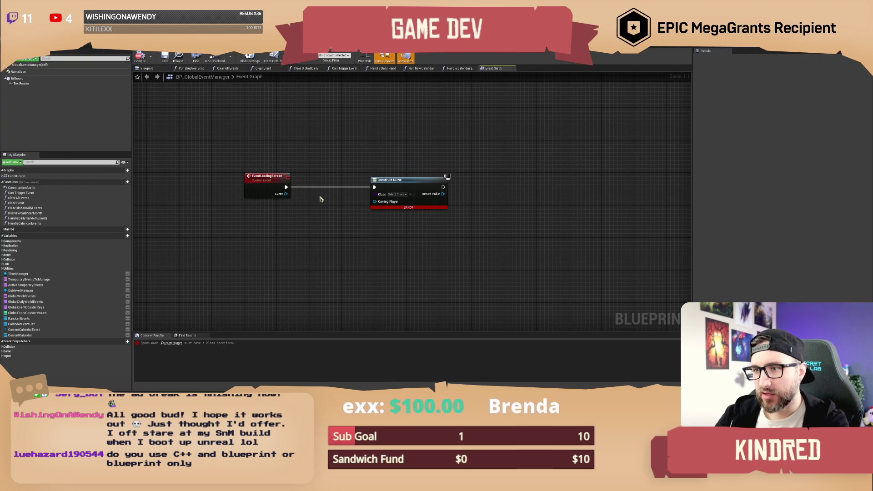
left_click_drag(285, 193, 302, 212)
type("get widget")
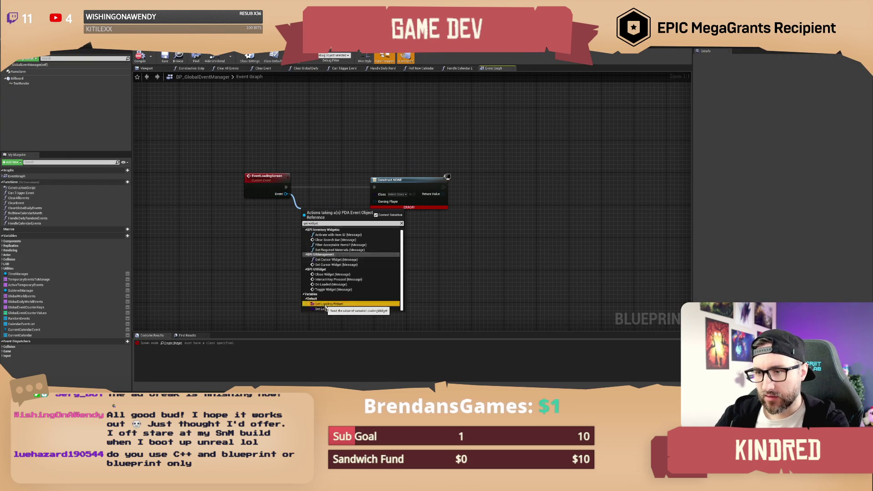
left_click(325, 305)
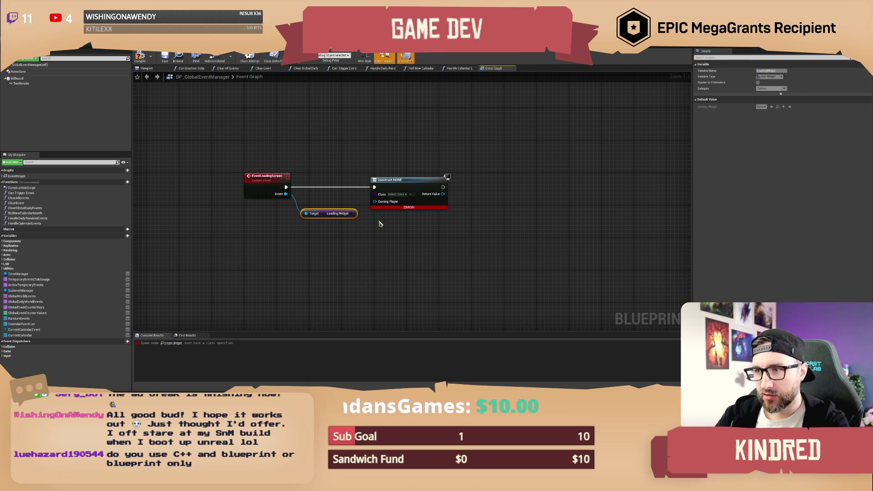
mouse_move(354, 214)
left_mouse_down()
mouse_move(374, 194)
mouse_move(405, 200)
mouse_move(397, 202)
left_mouse_up()
Add an On Loaded call for the created widget, disconnect it, and compile the blueprint
left_click(433, 131)
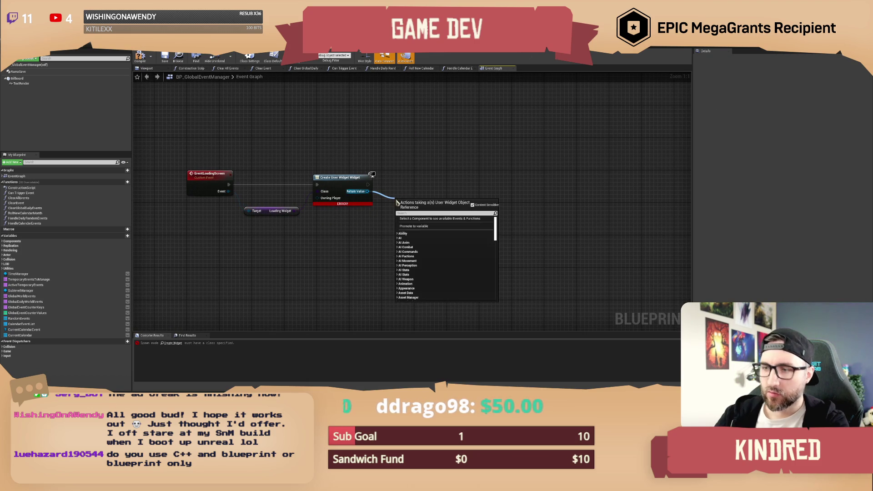
type("load")
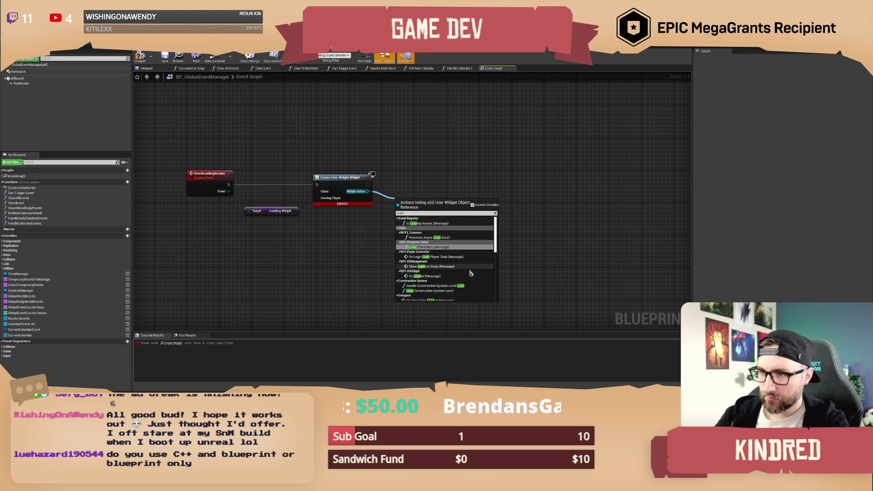
scroll(470, 271, "down", 10)
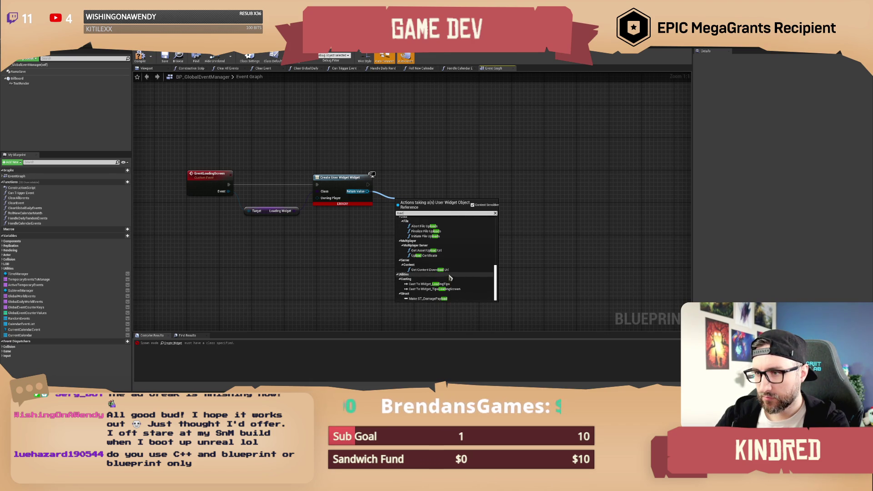
scroll(448, 263, "up", 5)
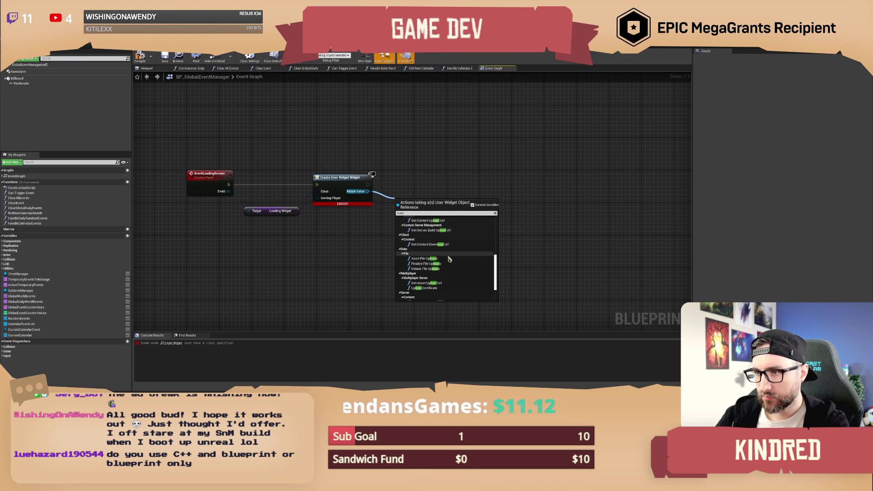
scroll(448, 253, "up", 2)
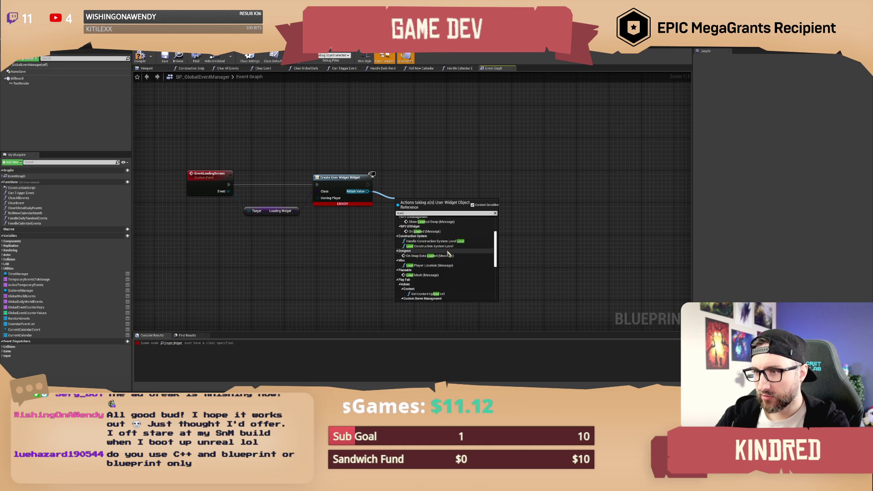
left_click(432, 232)
left_click_drag(412, 211, 410, 187)
left_click(398, 150)
mouse_move(398, 150)
left_mouse_down()
mouse_move(384, 157)
mouse_move(418, 180)
mouse_move(554, 180)
left_mouse_up()
key("ctrl+z")
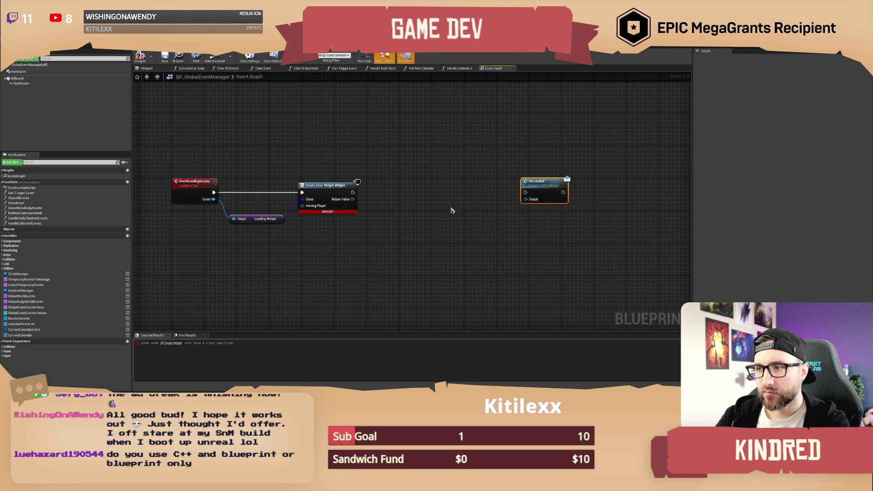
left_click(142, 58)
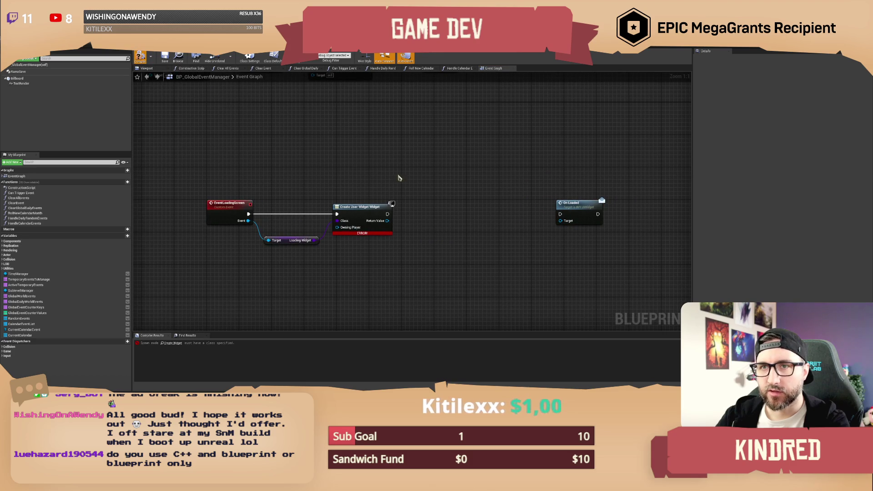
In Handle Calendar Events, delete the Print String, Append and leftover conversion nodes
mouse_move(432, 141)
left_mouse_down()
mouse_move(446, 150)
mouse_move(464, 230)
mouse_move(412, 292)
mouse_move(415, 210)
mouse_move(432, 189)
mouse_move(462, 232)
mouse_move(435, 195)
mouse_move(443, 233)
left_mouse_up()
mouse_move(377, 233)
left_mouse_down()
mouse_move(364, 236)
mouse_move(441, 230)
left_mouse_up()
double_click(409, 145)
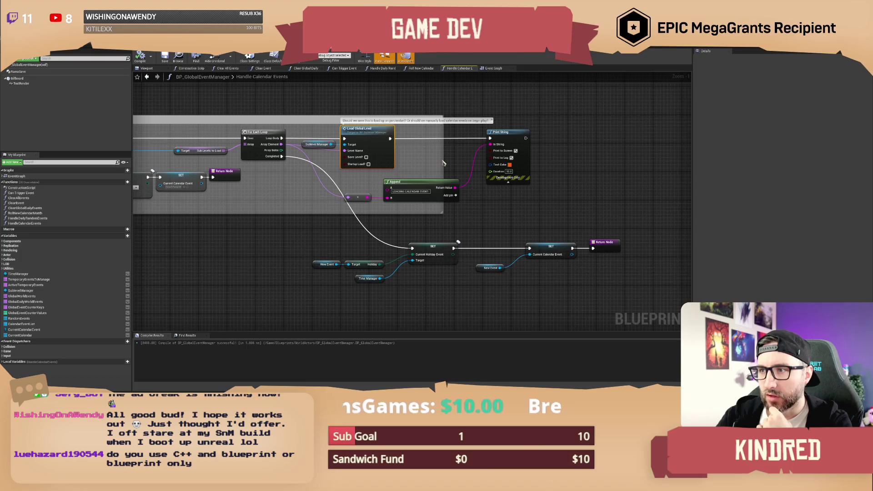
left_click_drag(500, 247, 400, 182)
key("Delete")
left_click(324, 238)
key("Delete")
Add an Event Loading Screen call after Load Global Level
scroll(368, 221, "up", 2)
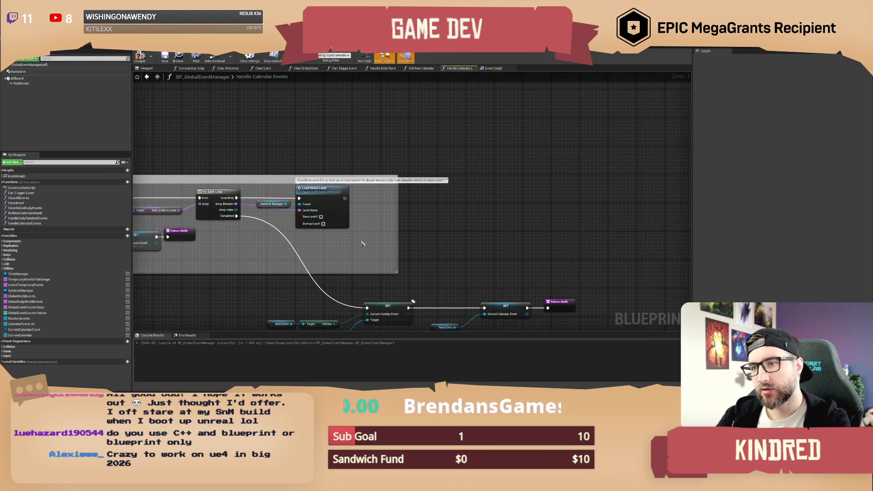
mouse_move(380, 214)
left_mouse_down()
mouse_move(399, 218)
mouse_move(362, 208)
left_mouse_up()
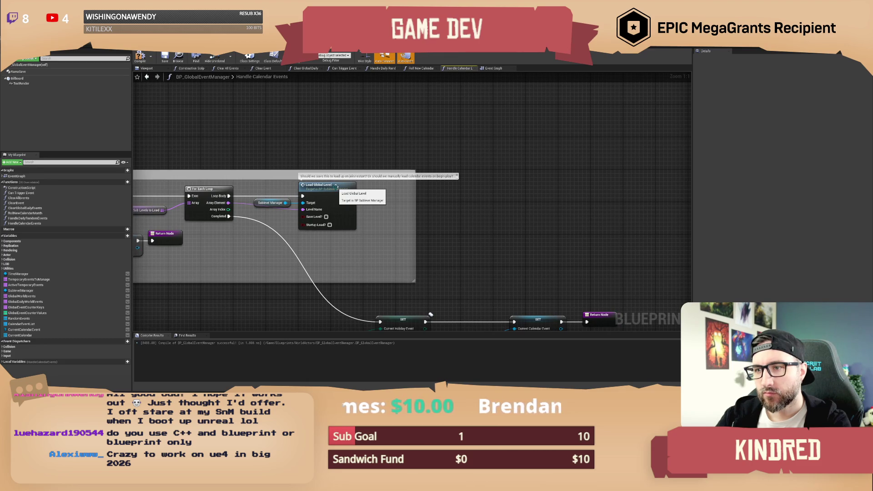
left_click_drag(345, 195, 369, 191)
type("loading scr")
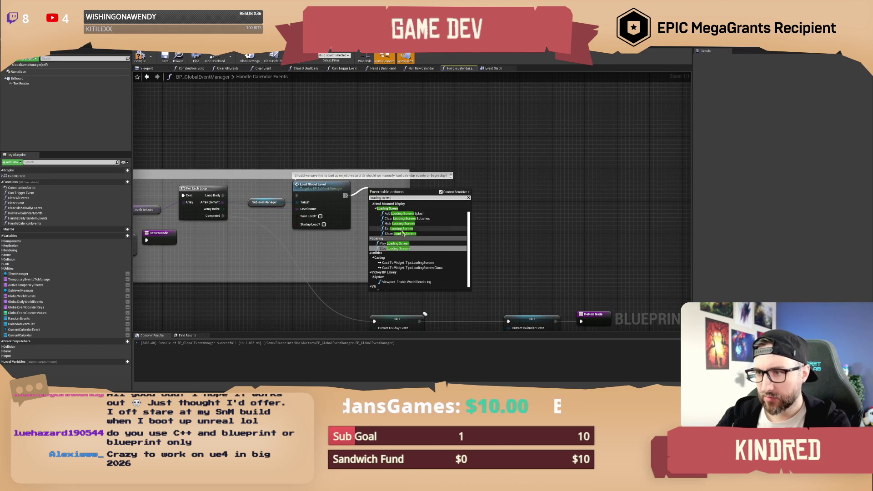
type("een")
left_click(395, 208)
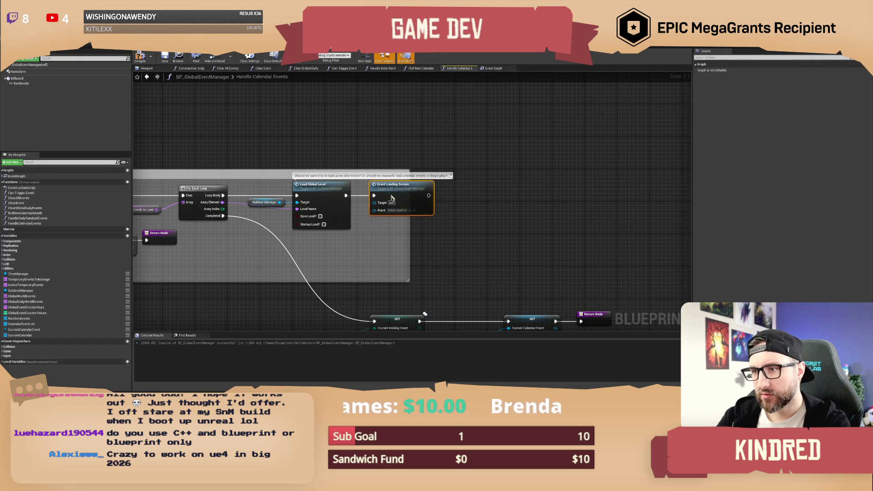
Wire the NewEvent local variable into Event Loading Screen's Event input
left_click_drag(304, 260, 446, 264)
left_click_drag(374, 268, 543, 256)
mouse_move(292, 201)
left_mouse_down()
mouse_move(682, 200)
mouse_move(464, 210)
mouse_move(512, 188)
left_mouse_up()
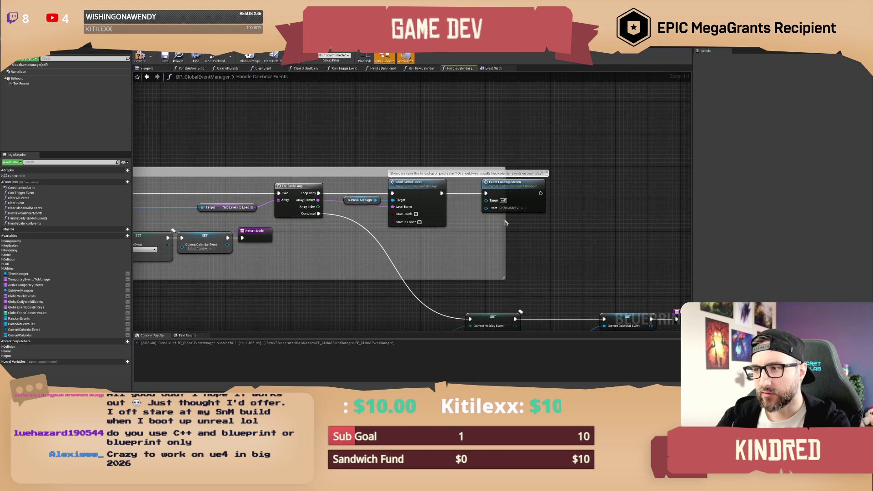
left_click(14, 361)
mouse_move(15, 368)
left_mouse_down()
mouse_move(477, 232)
mouse_move(486, 207)
left_mouse_up()
left_click_drag(506, 205, 506, 206)
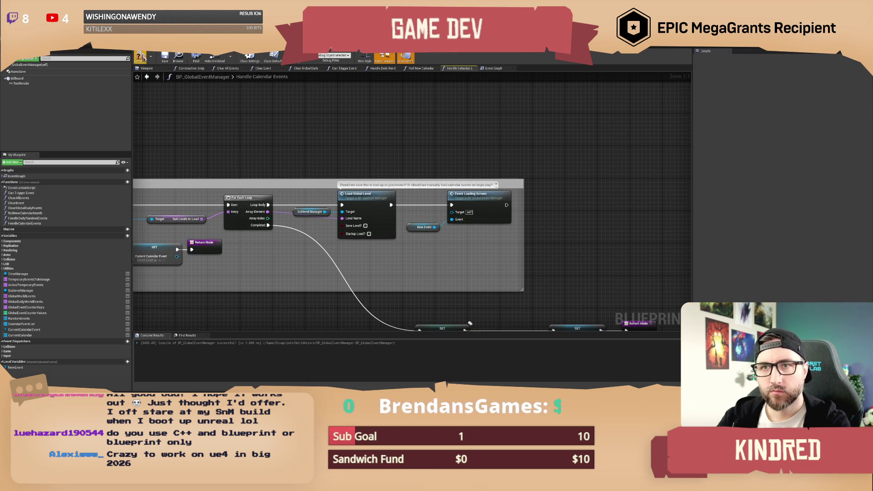
Compile and save BP_GlobalEventManager
left_click(140, 56)
left_click(165, 57)
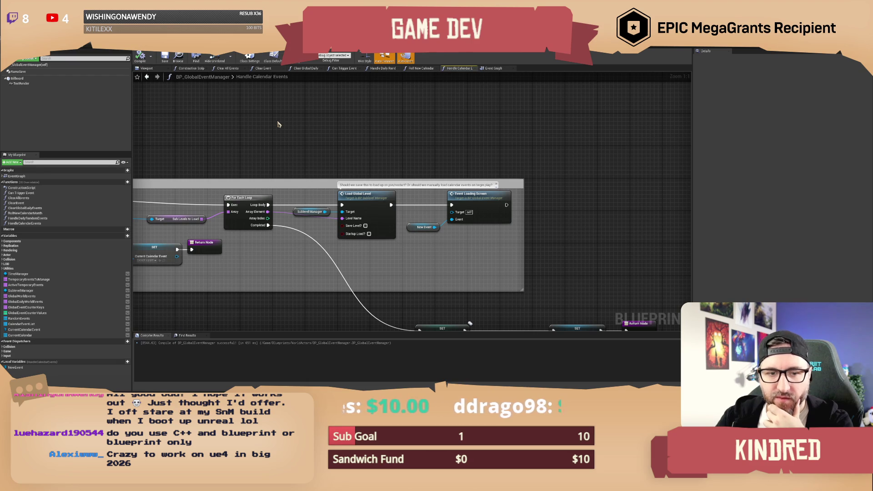
left_click_drag(390, 137, 369, 138)
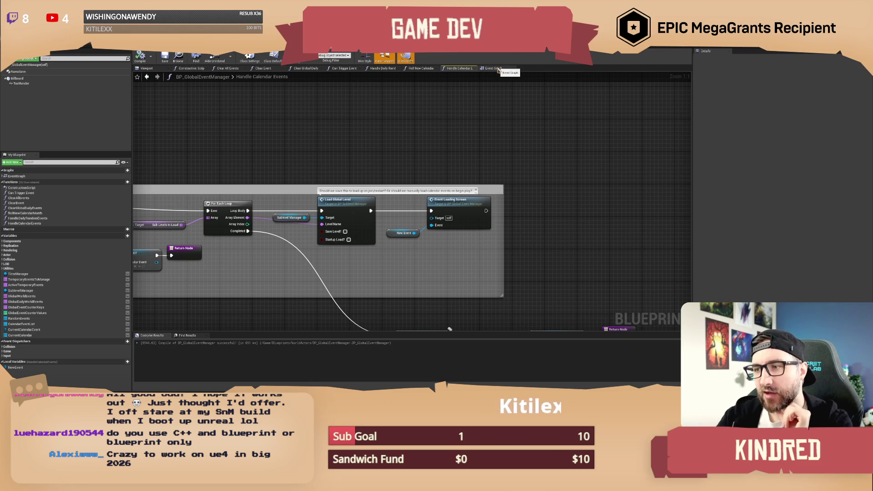
Back in the Event Graph, nudge the Loading Widget node up and move On Loaded further right
left_click(498, 70)
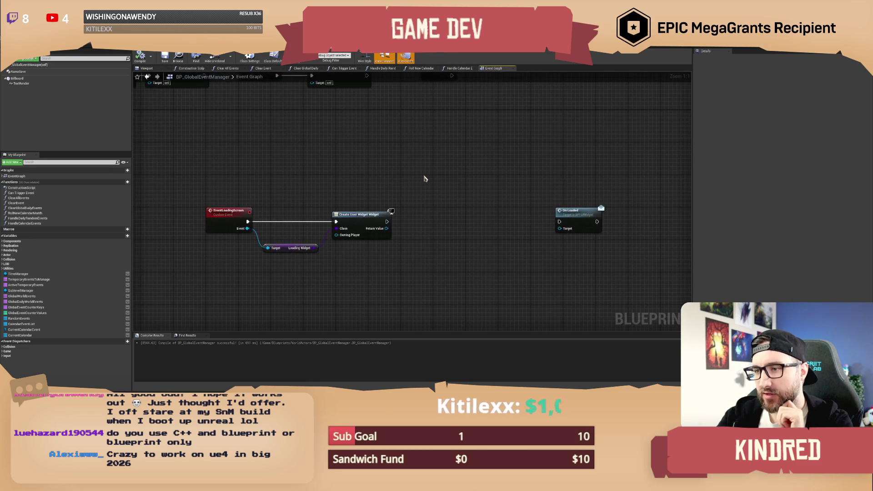
left_click_drag(299, 269, 299, 264)
left_click(402, 197)
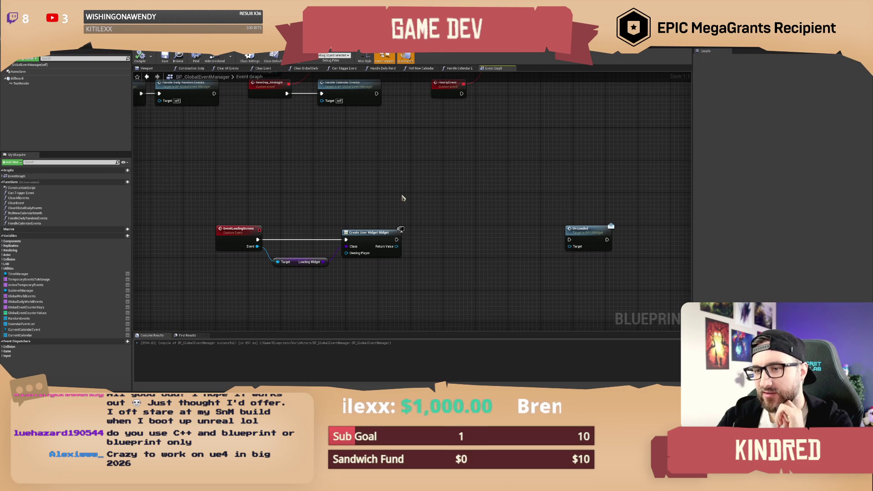
mouse_move(493, 182)
left_mouse_down()
mouse_move(455, 195)
mouse_move(446, 173)
left_mouse_up()
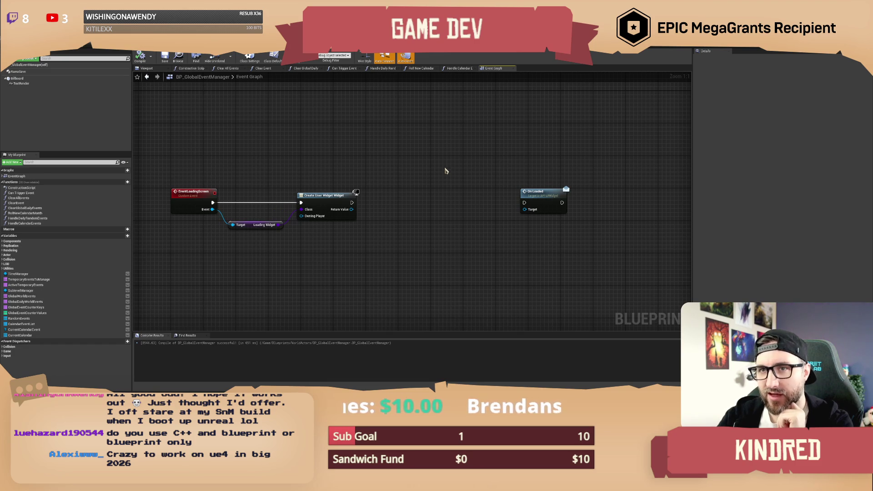
mouse_move(409, 162)
left_mouse_down()
mouse_move(425, 173)
mouse_move(416, 158)
left_mouse_up()
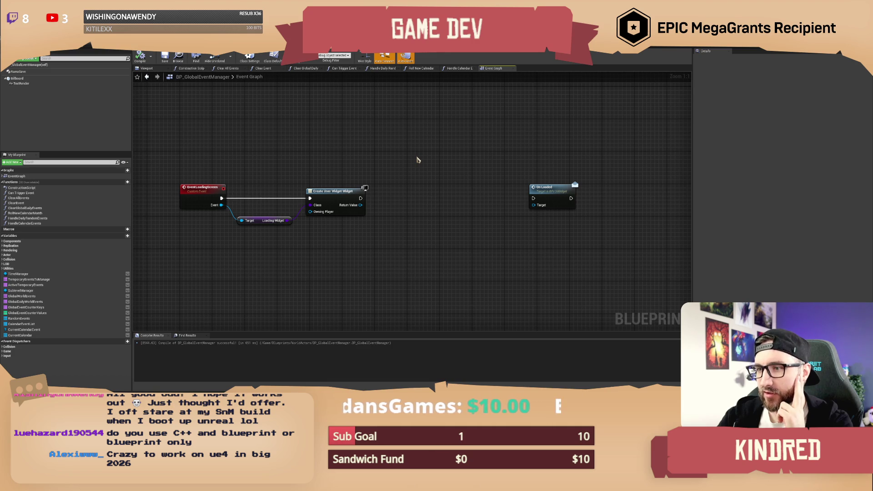
left_click_drag(540, 191, 581, 194)
left_click(552, 193)
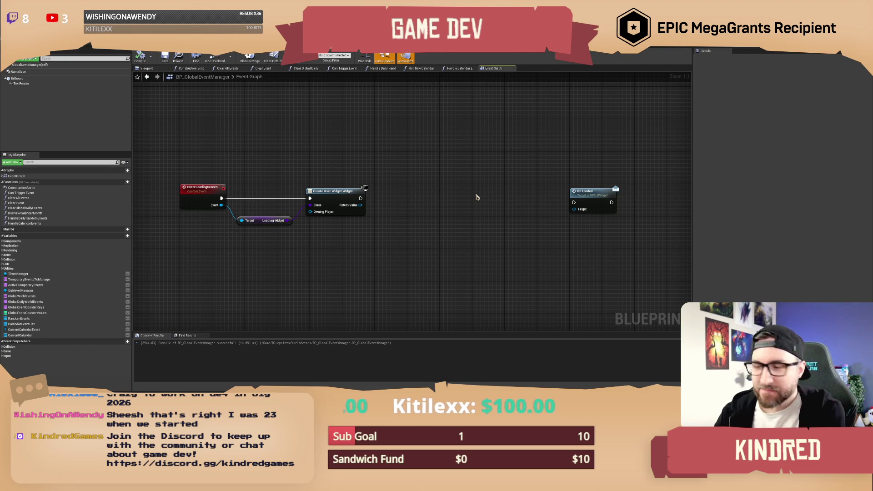
Place a SublevelManager getter below the widget nodes
left_click_drag(476, 196, 451, 178)
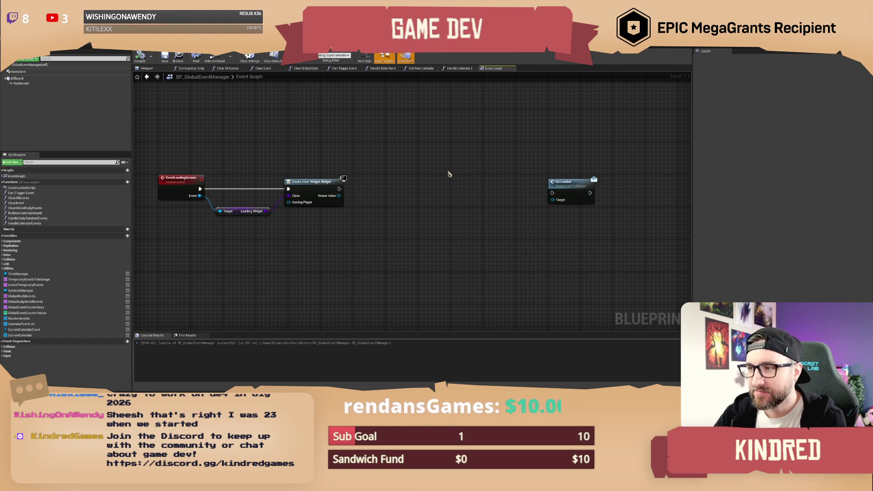
mouse_move(376, 152)
left_mouse_down()
mouse_move(371, 163)
mouse_move(389, 160)
left_mouse_up()
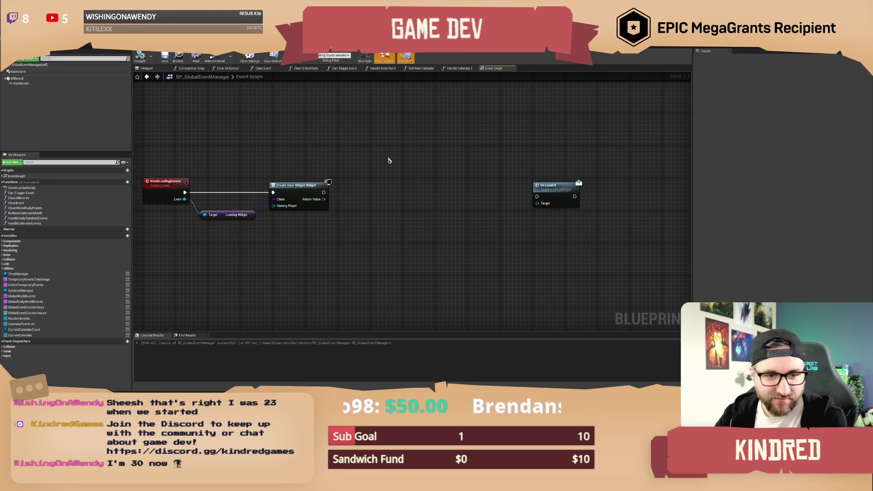
left_click_drag(432, 154, 435, 155)
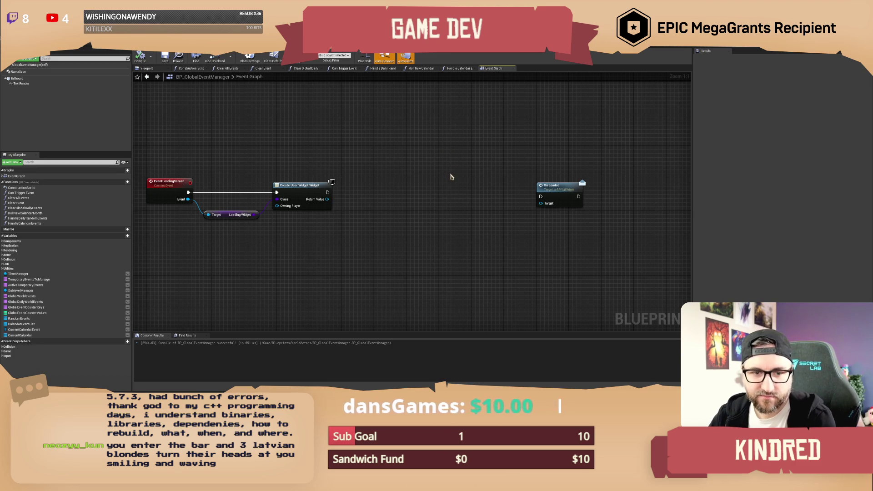
left_click_drag(446, 174, 432, 168)
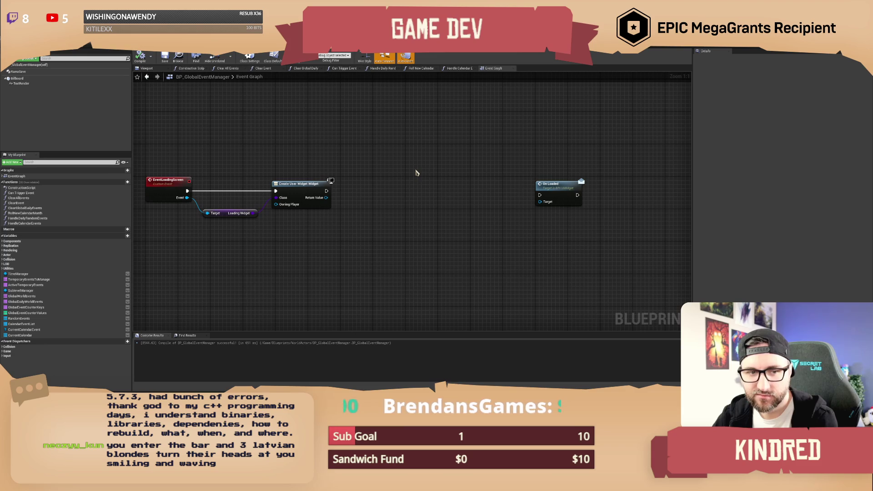
mouse_move(379, 168)
left_mouse_down()
mouse_move(358, 203)
mouse_move(374, 208)
left_mouse_up()
left_click_drag(313, 235, 312, 232)
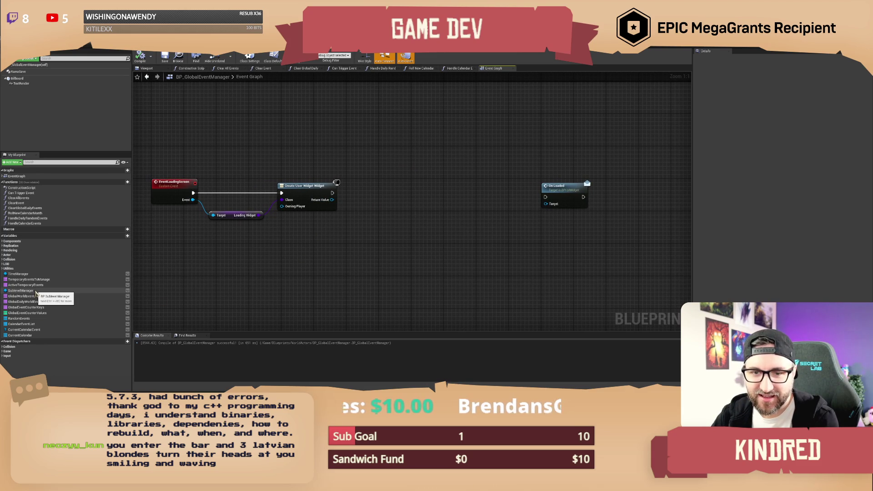
mouse_move(37, 293)
left_mouse_down()
mouse_move(342, 240)
mouse_move(318, 240)
left_mouse_up()
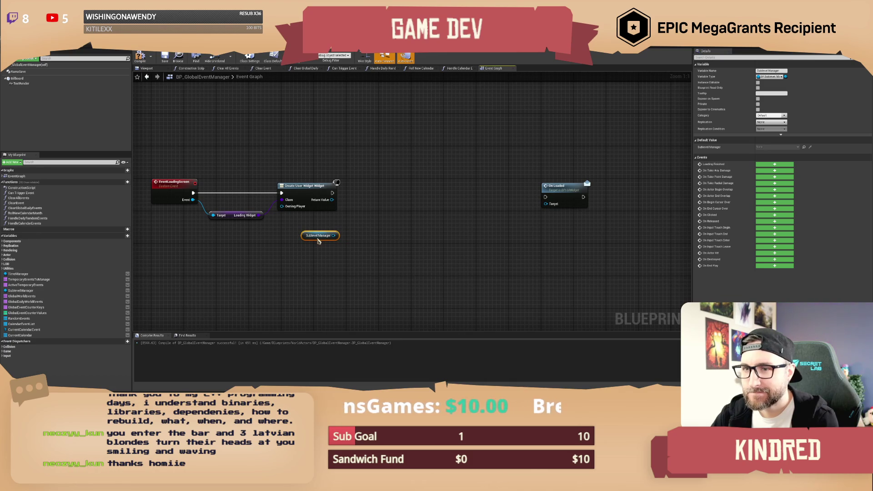
Select EventLoadingScreen, then return to Handle Calendar Events and pan to its SET and Return nodes
left_click_drag(382, 221, 414, 222)
left_click(226, 188)
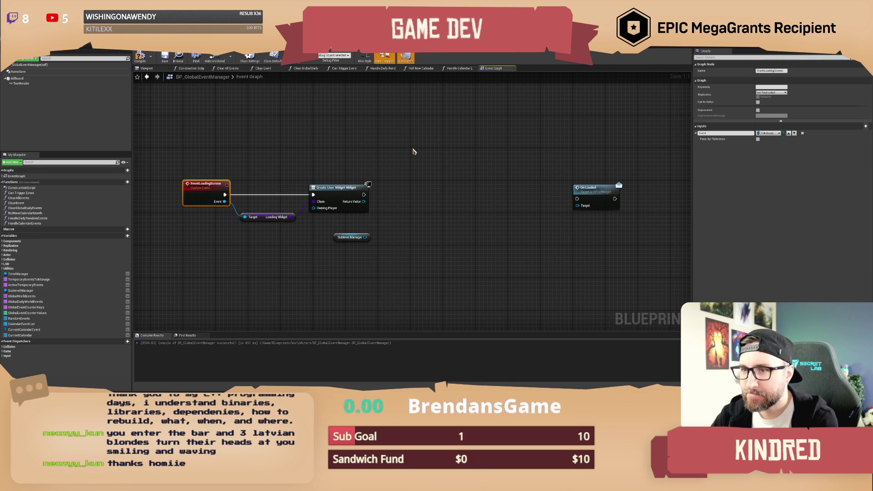
left_click_drag(414, 150, 415, 160)
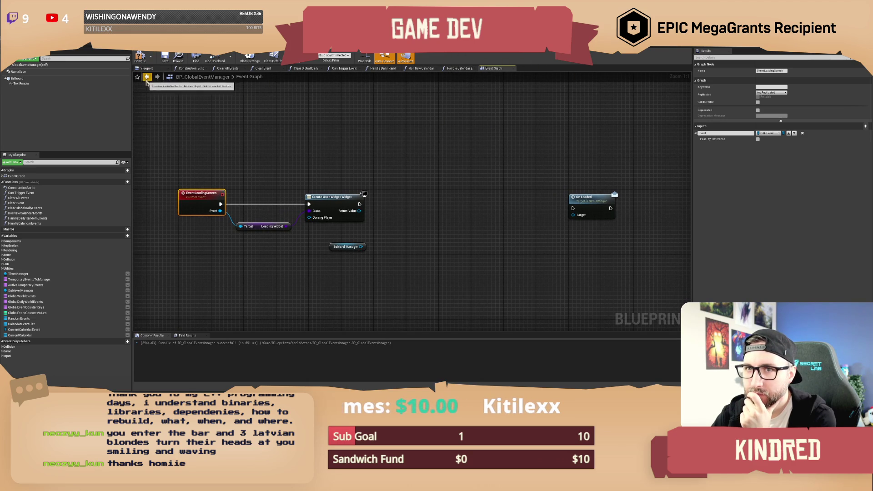
left_click(146, 76)
left_click_drag(401, 150, 415, 131)
left_click_drag(400, 248, 493, 247)
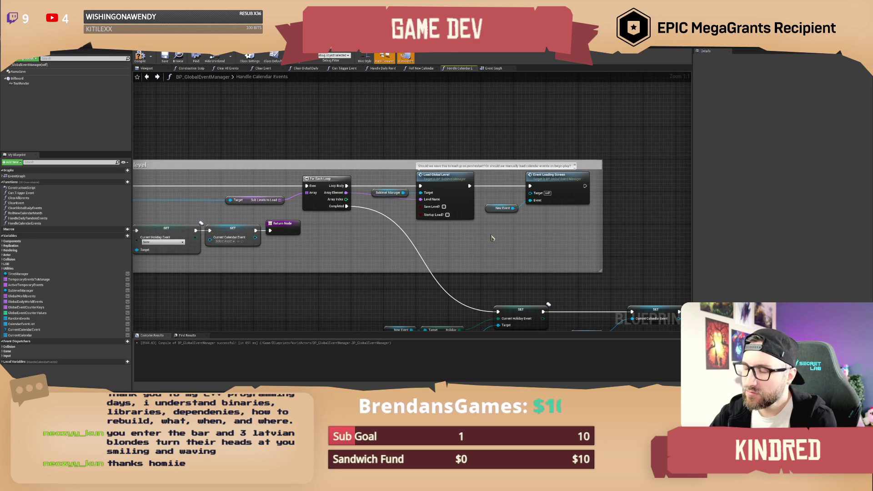
Select Sub Levels to Load, then jump from the Event Loading Screen call to its event
left_click_drag(353, 230, 386, 236)
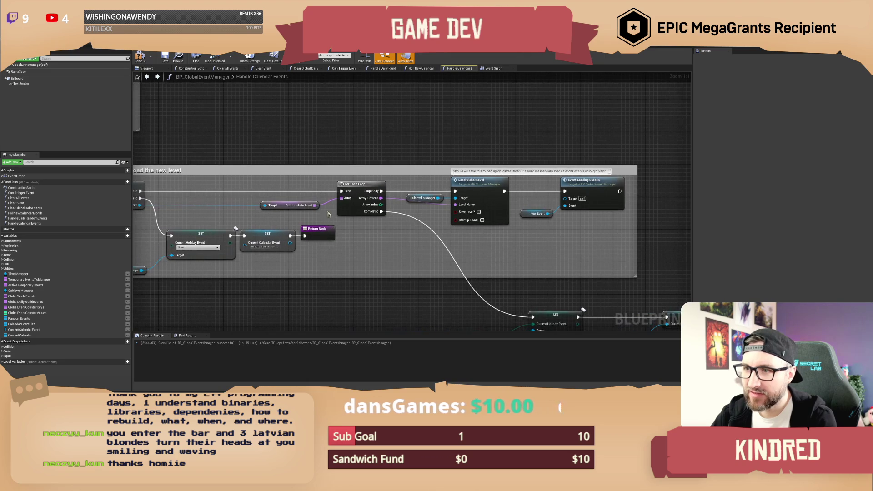
mouse_move(400, 207)
left_mouse_down()
mouse_move(546, 186)
mouse_move(526, 183)
left_mouse_up()
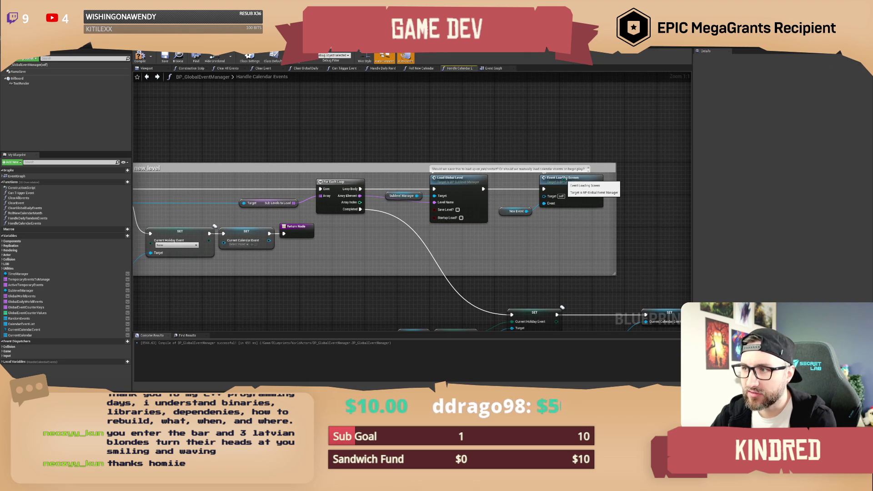
left_click(273, 203)
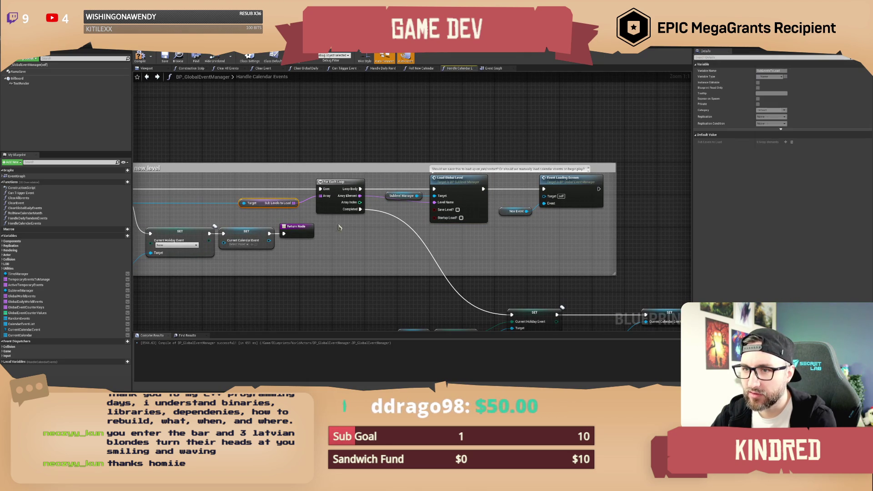
double_click(576, 179)
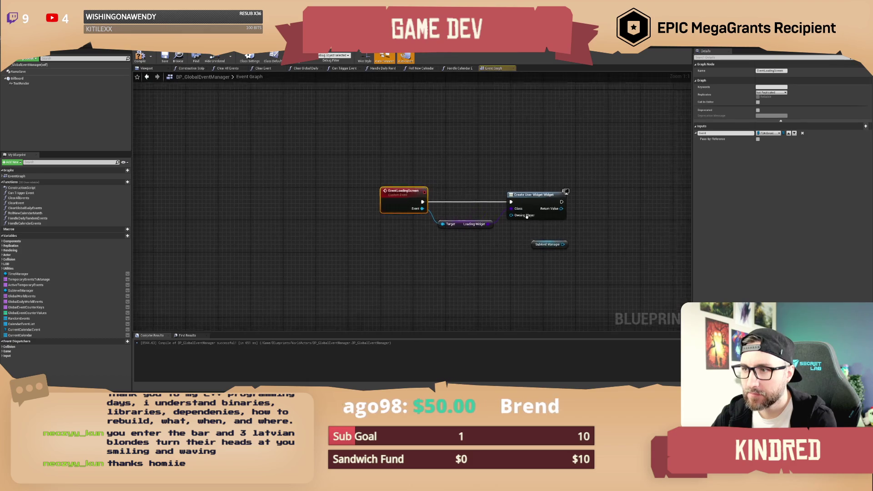
Add a Get Sub Levels to Load node from Event and a LENGTH node off its array
left_click_drag(236, 196, 260, 226)
type("get suble")
key("Return")
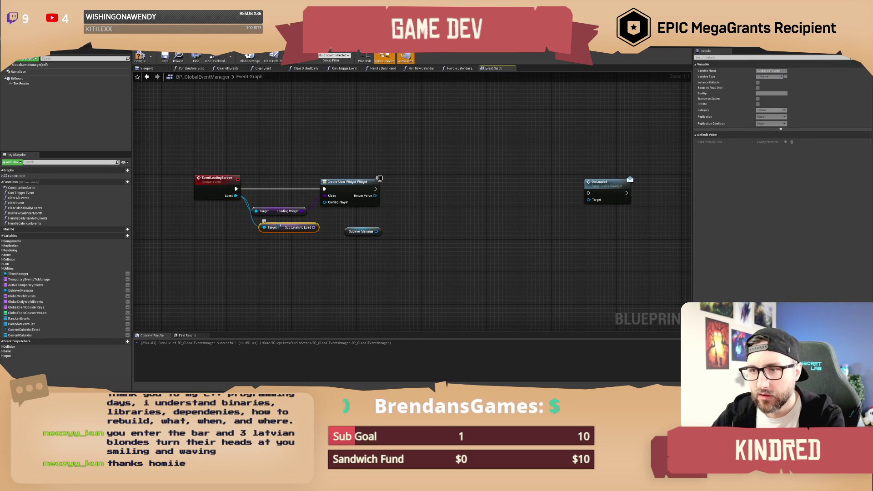
left_click_drag(314, 227, 378, 231)
type("get")
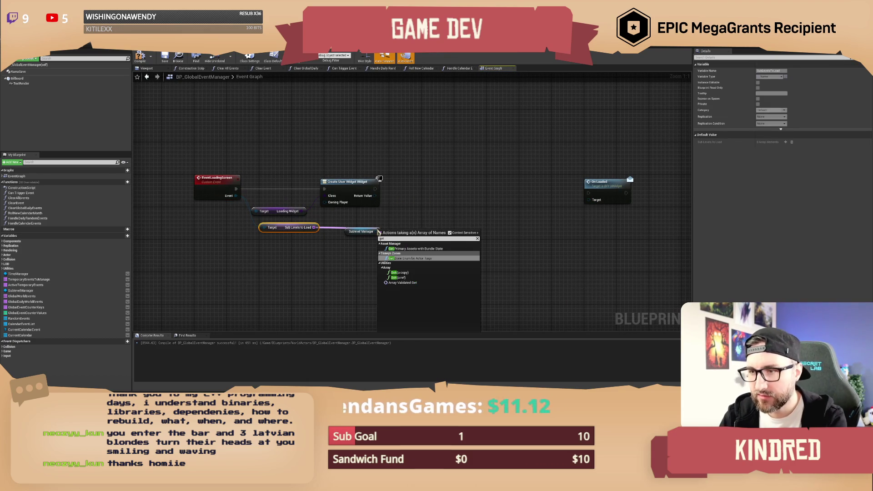
key("BackSpace")
key("BackSpace")
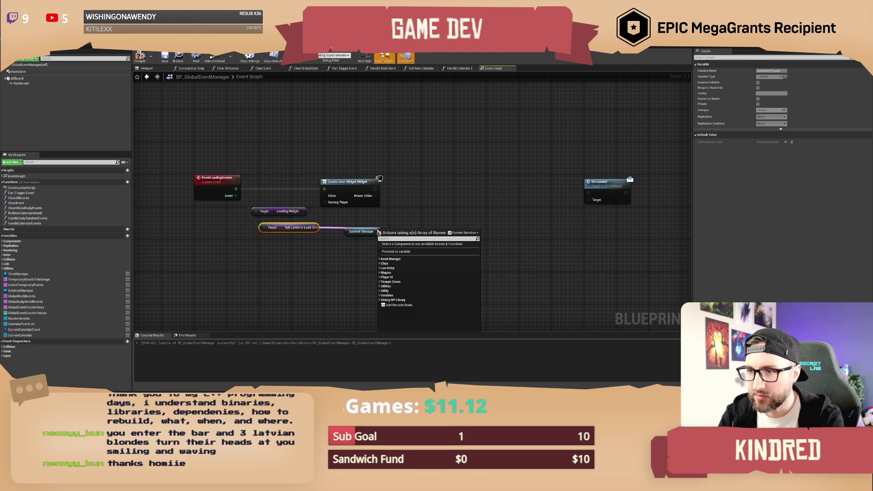
type("length")
key("Return")
left_click_drag(390, 249, 369, 273)
Replace the LENGTH node with a LAST INDEX node on Sub Levels to Load
left_click_drag(314, 228, 447, 230)
type("st in")
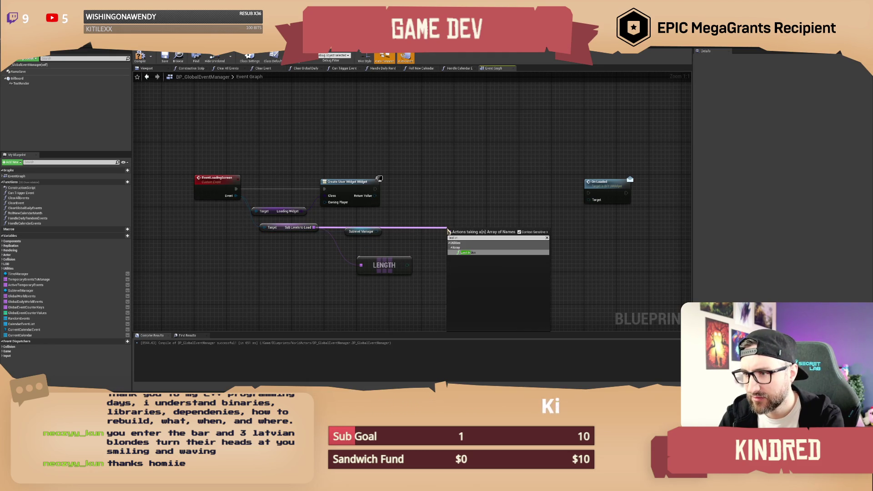
key("Return")
mouse_move(450, 232)
left_mouse_down()
mouse_move(423, 225)
mouse_move(421, 232)
left_mouse_up()
left_click(393, 271)
key("Delete")
Add a GET node reading Sub Levels to Load and move SublevelManager out to the right
left_click_drag(314, 227, 385, 260)
type("get a c")
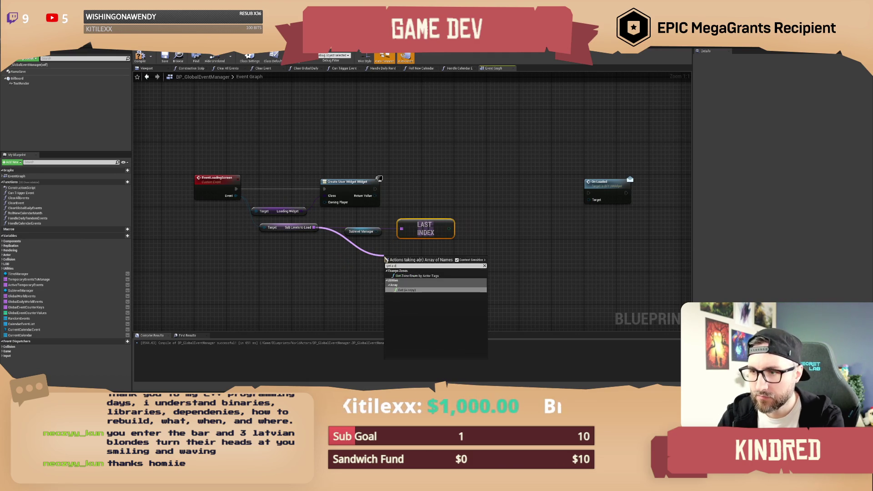
key("Return")
left_click_drag(425, 229, 400, 229)
left_click(350, 232)
left_click_drag(349, 234, 515, 248)
mouse_move(406, 227)
left_mouse_down()
mouse_move(366, 227)
mouse_move(379, 227)
left_mouse_up()
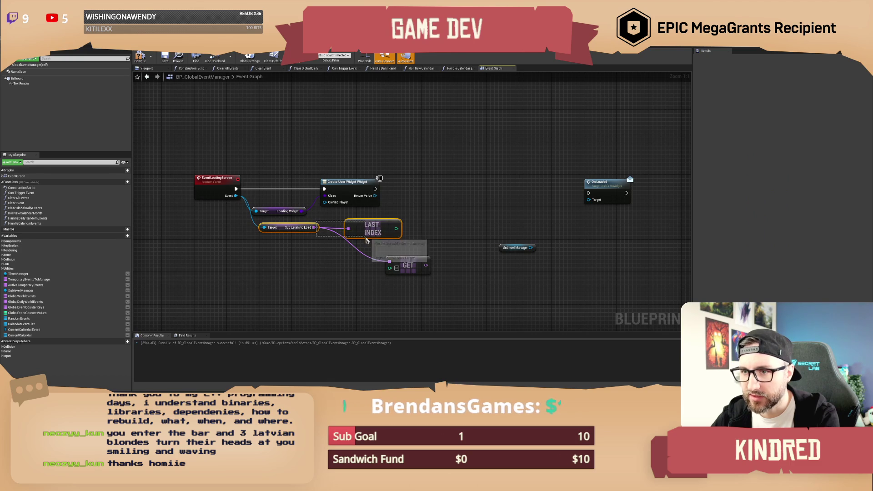
left_click_drag(410, 264, 435, 251)
Wire LAST INDEX into GET's index and arrange the two nodes side by side
left_click_drag(396, 225, 414, 255)
mouse_move(390, 214)
left_mouse_down()
mouse_move(400, 237)
mouse_move(399, 229)
left_mouse_up()
left_click(412, 249)
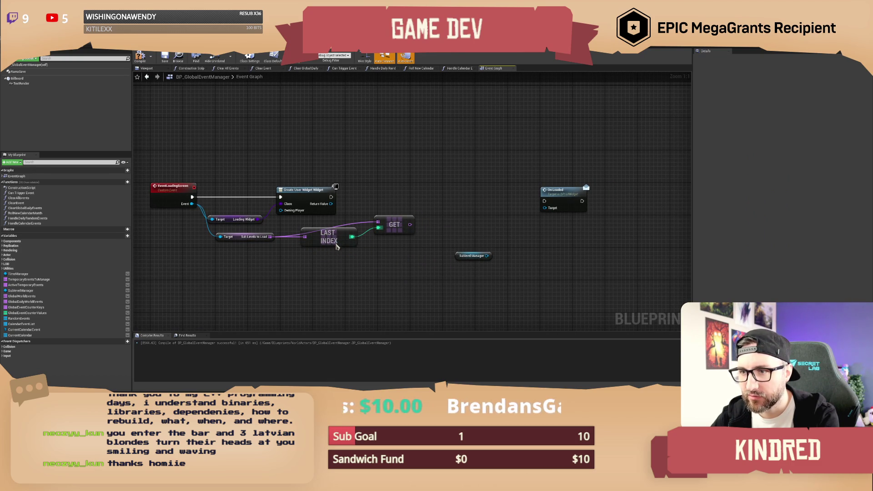
left_click_drag(338, 244, 335, 265)
mouse_move(387, 228)
left_mouse_down()
mouse_move(389, 244)
mouse_move(372, 245)
left_mouse_up()
left_click(397, 234)
mouse_move(447, 266)
left_mouse_down()
mouse_move(369, 205)
mouse_move(409, 216)
left_mouse_up()
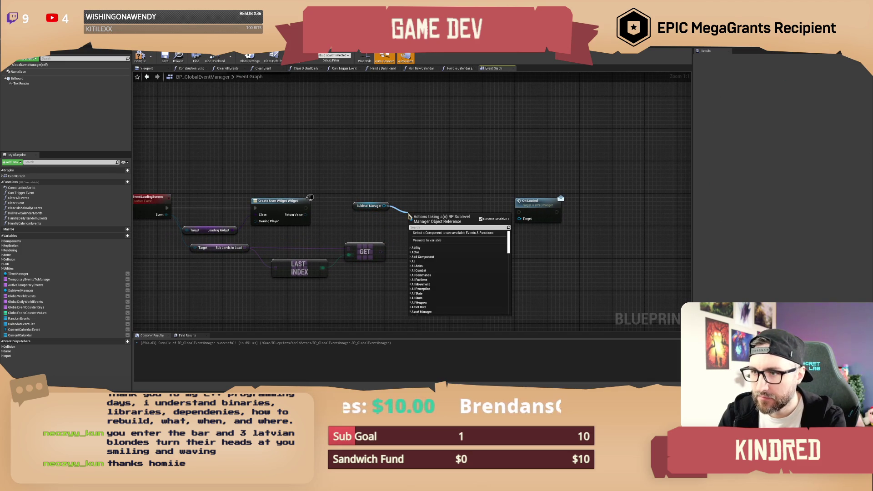
Add a Bind Event to Loading Finished node targeting the Sublevel Manager reference
type("listen")
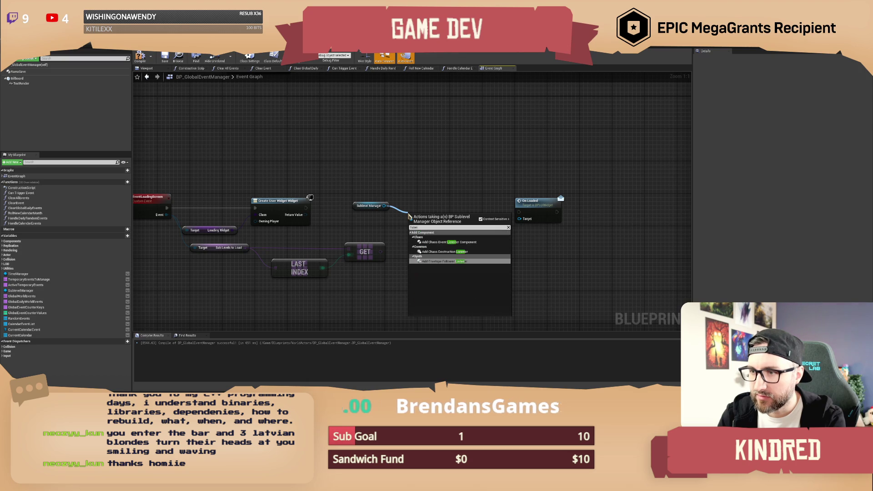
key("BackSpace")
key("BackSpace")
key("BackSpace")
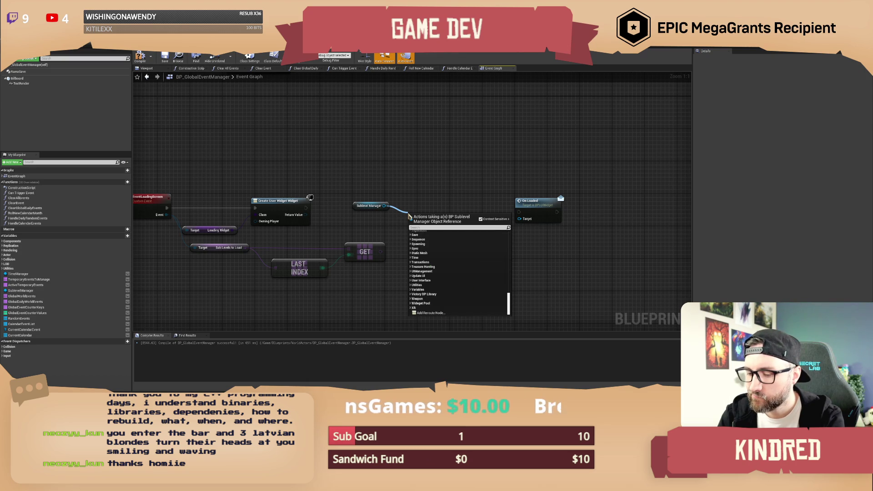
type("bind e")
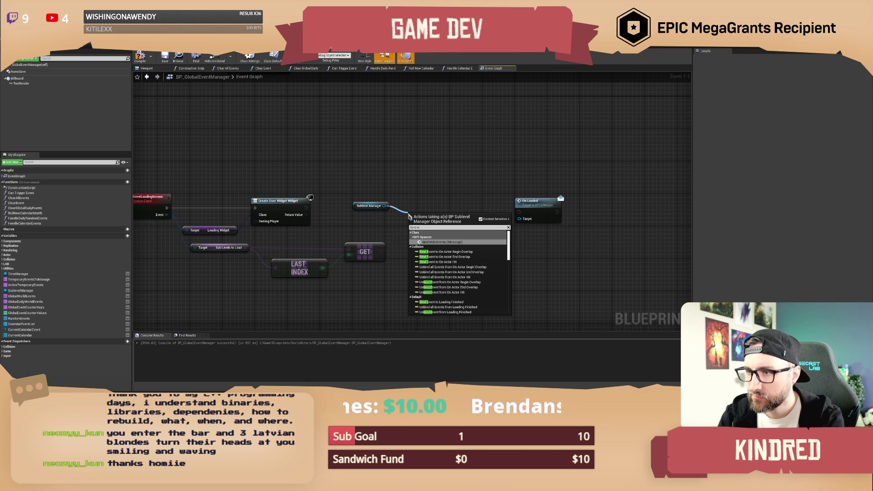
type("vent to loadin")
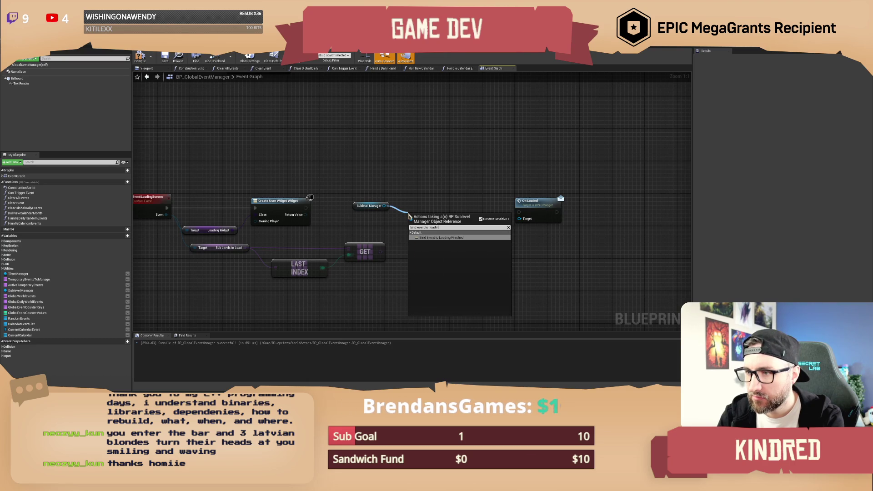
left_click(441, 288)
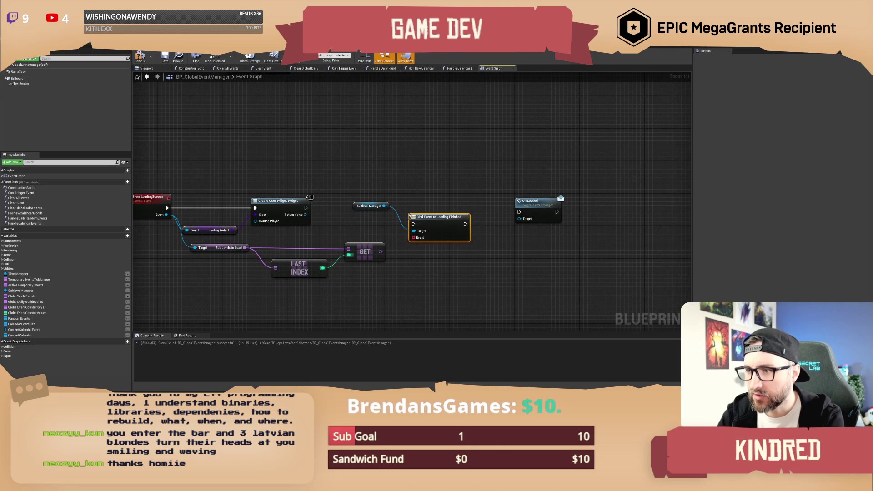
left_click_drag(435, 223, 451, 216)
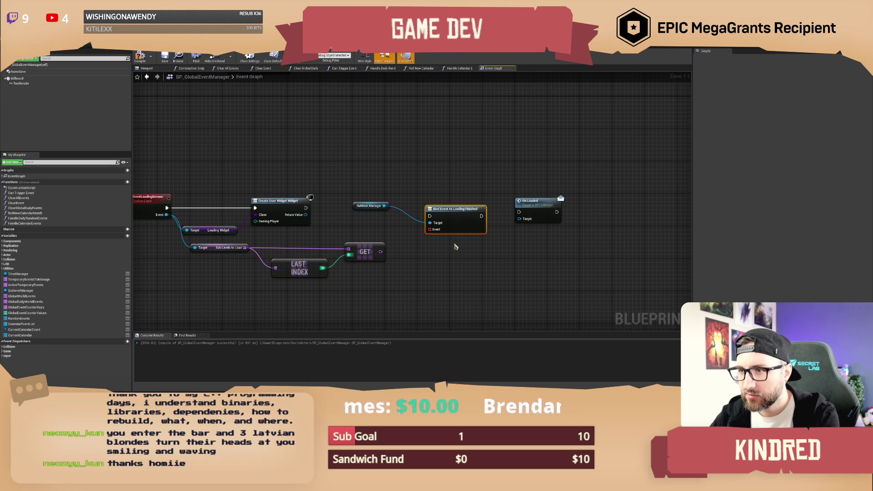
left_click_drag(437, 167, 451, 166)
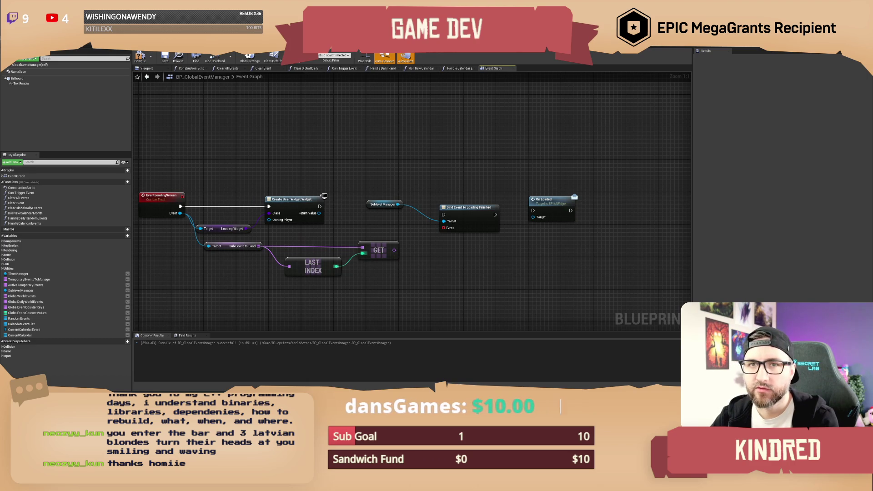
left_click(141, 58)
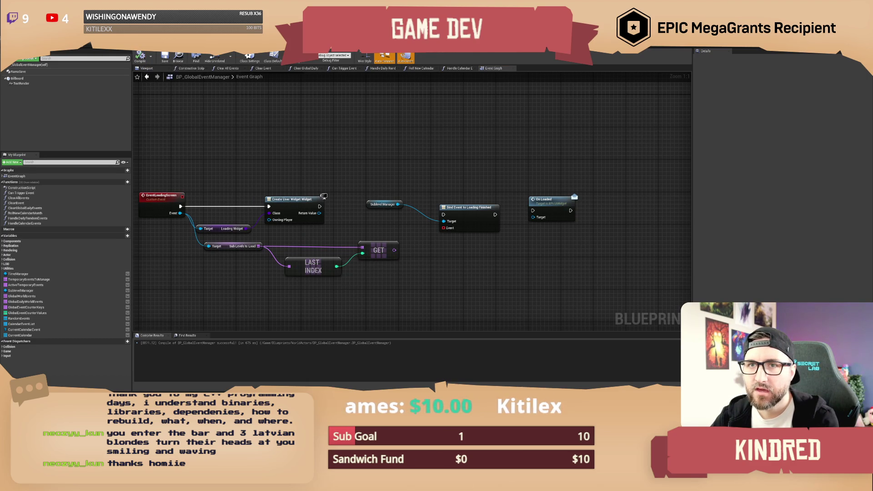
Open BP_SublevelManager and inspect its Call Loading Finished node
key("alt+Tab")
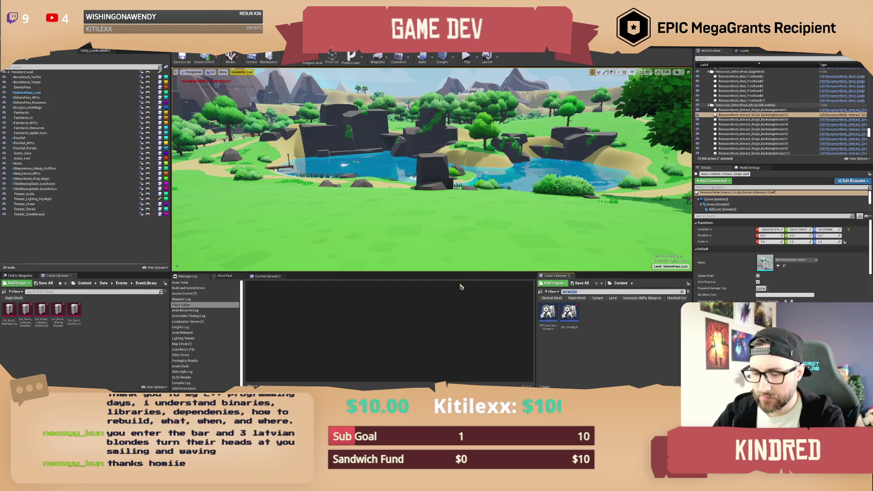
type("ag")
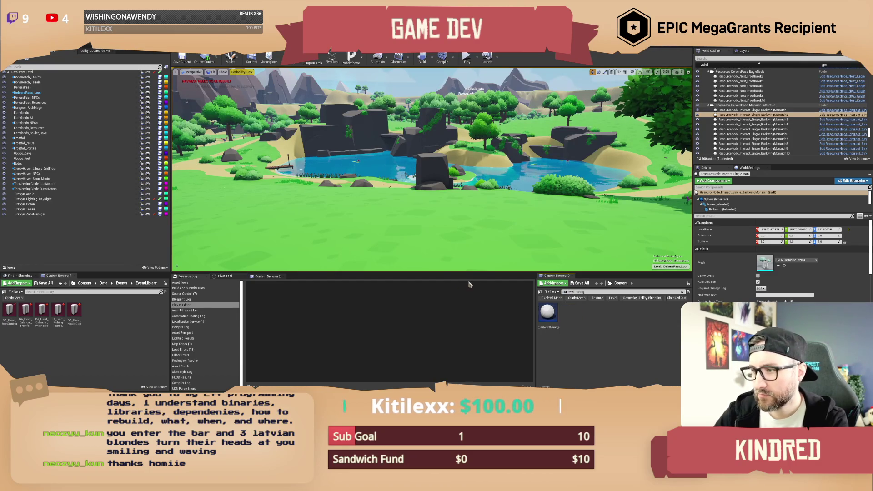
double_click(547, 314)
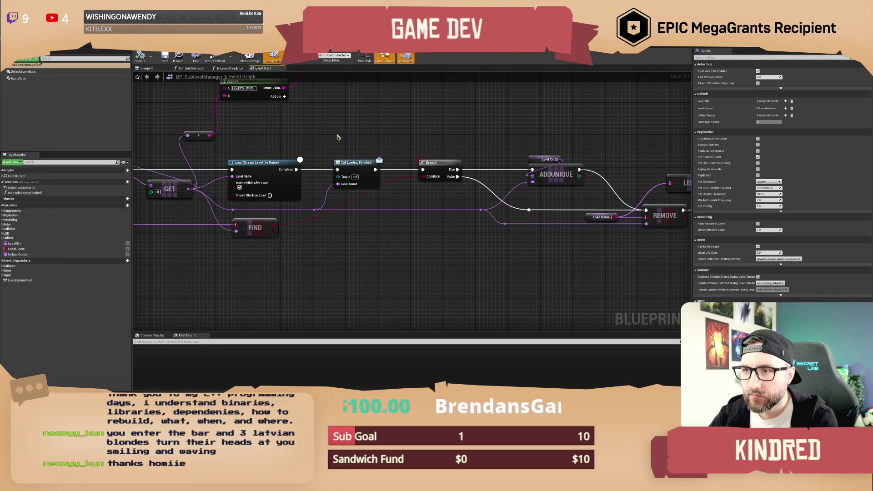
left_click(356, 162)
left_click_drag(359, 137, 375, 147)
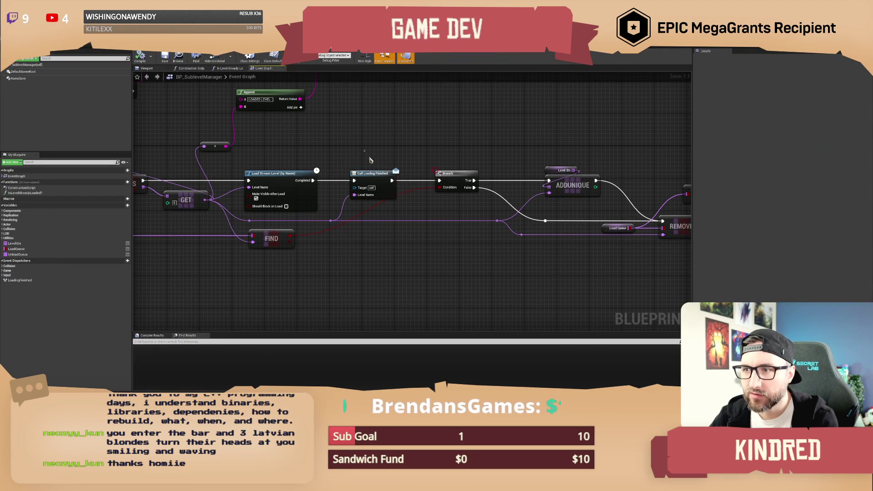
Save and compile BP_SublevelManager, then return to BP_GlobalEventManager
left_click(165, 57)
left_click_drag(383, 137, 363, 136)
left_click(140, 58)
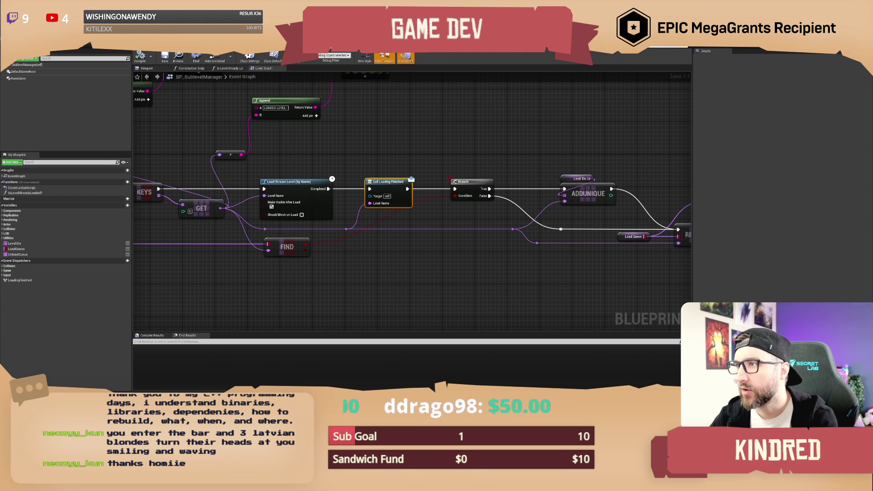
key("ctrl+Tab")
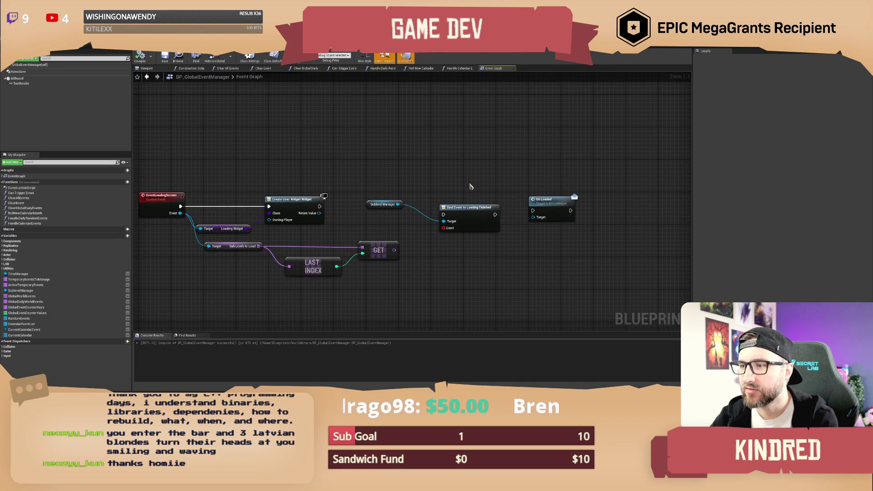
Replace the old Bind Event with a new bind node using a custom event named LoadingFinished
left_click_drag(317, 173, 473, 175)
left_click_drag(545, 165, 578, 214)
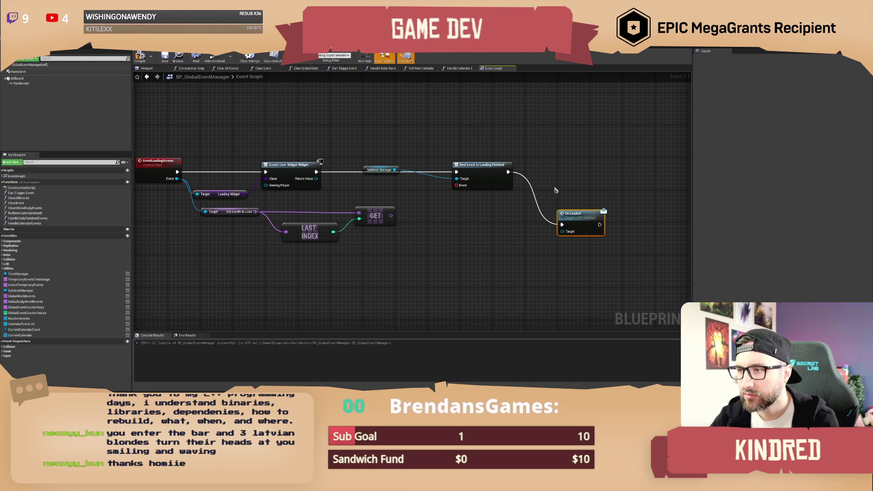
left_click_drag(380, 169, 421, 185)
mouse_move(464, 153)
left_mouse_down()
mouse_move(480, 200)
mouse_move(466, 164)
left_mouse_up()
key("Delete")
type("assign load")
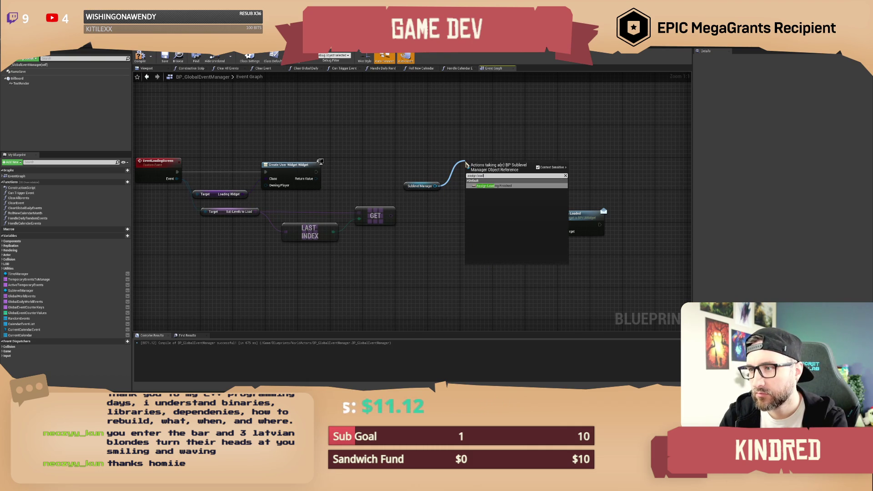
key("Return")
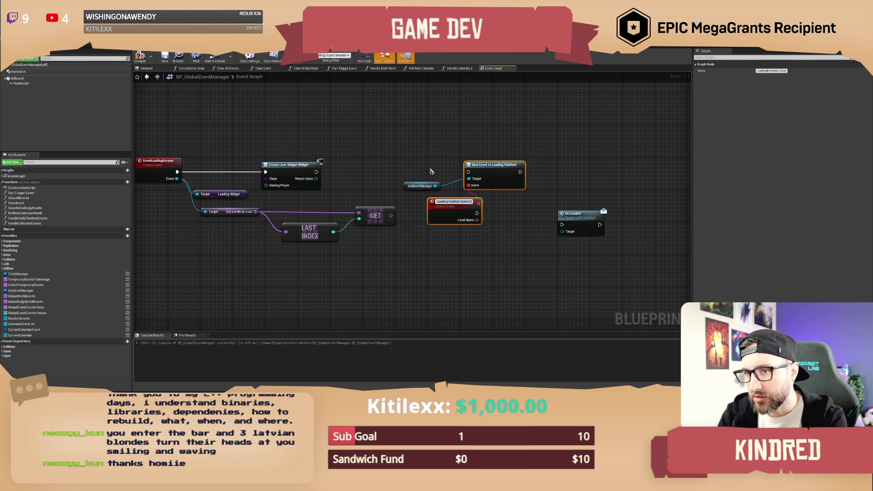
type("Loadi")
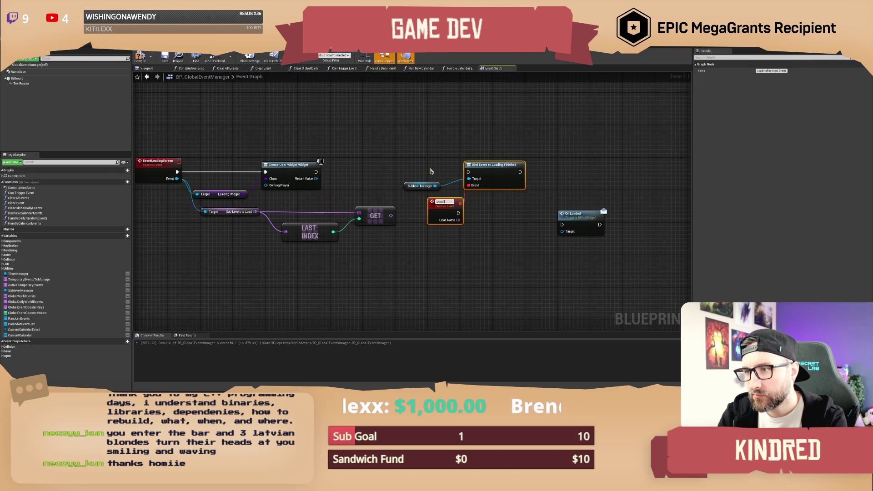
type("ngFinished")
key("Return")
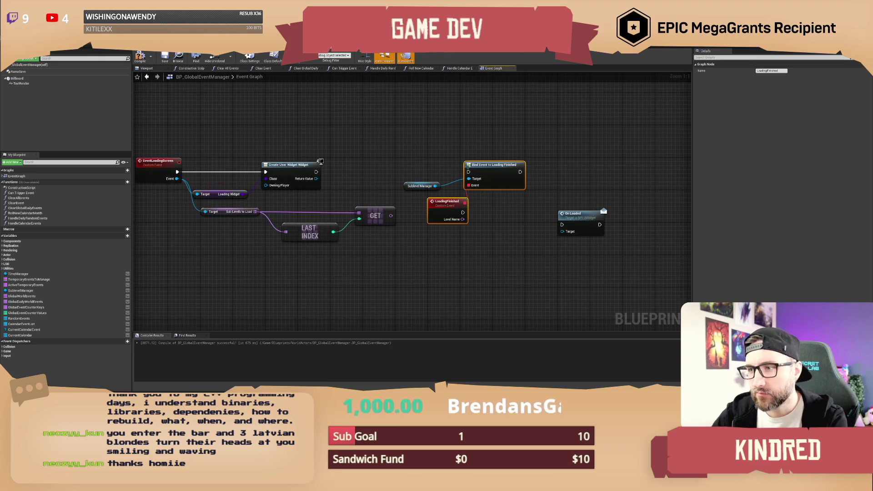
Compare Level Name to the GET result with ==, and reconnect widget creation to the bind node
left_click_drag(462, 220, 485, 233)
type("==")
key("Return")
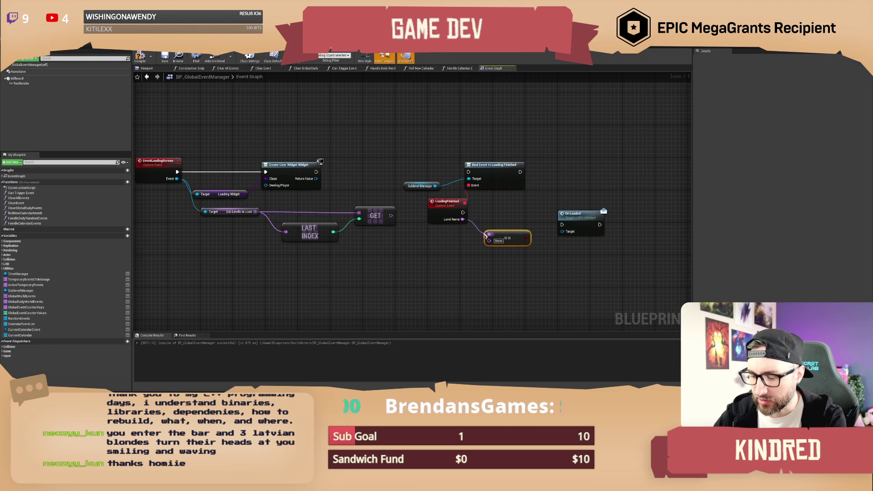
left_click_drag(395, 284, 200, 207)
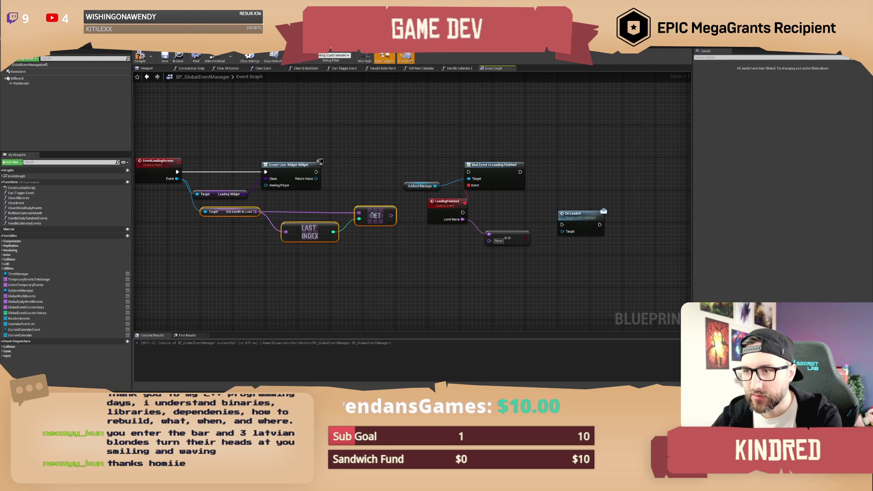
left_click_drag(375, 217, 384, 262)
mouse_move(489, 240)
left_mouse_down()
mouse_move(399, 260)
mouse_move(413, 262)
left_mouse_up()
left_click(422, 219)
left_click_drag(467, 172, 316, 171)
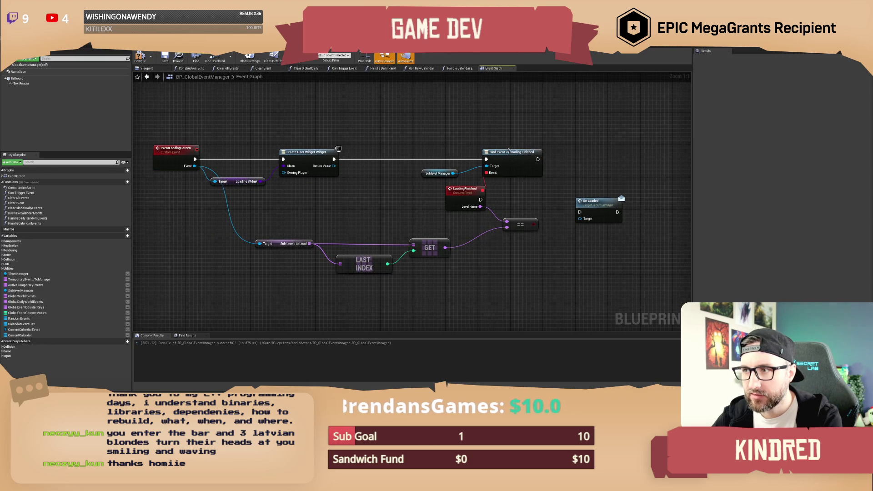
left_click_drag(536, 200, 564, 234)
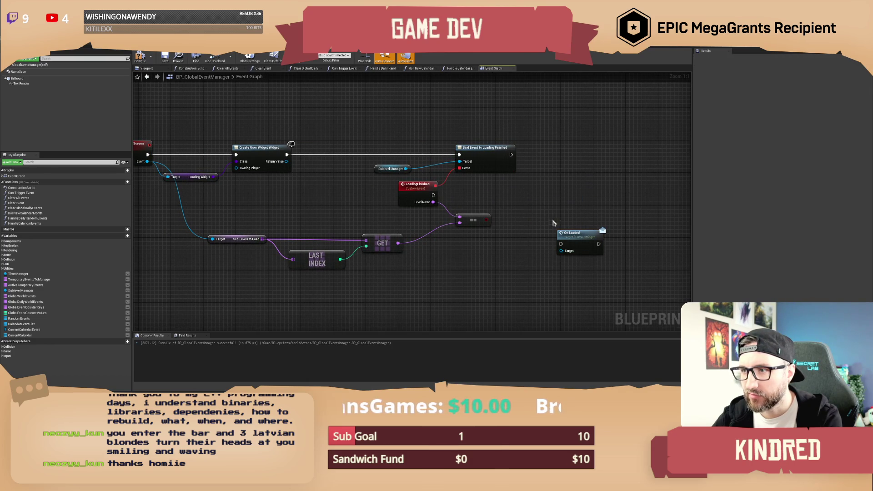
mouse_move(433, 195)
left_mouse_down()
mouse_move(561, 244)
mouse_move(642, 195)
left_mouse_up()
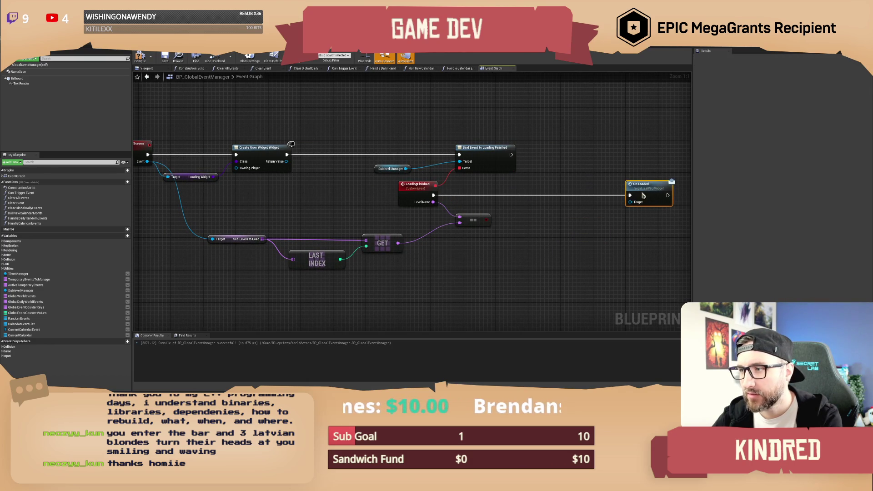
Insert a Branch on the comparison between LoadingFinished and On Loaded, and tidy the nodes
left_click_drag(539, 240, 507, 252)
left_click_drag(453, 234, 478, 206)
type("branch")
key("Return")
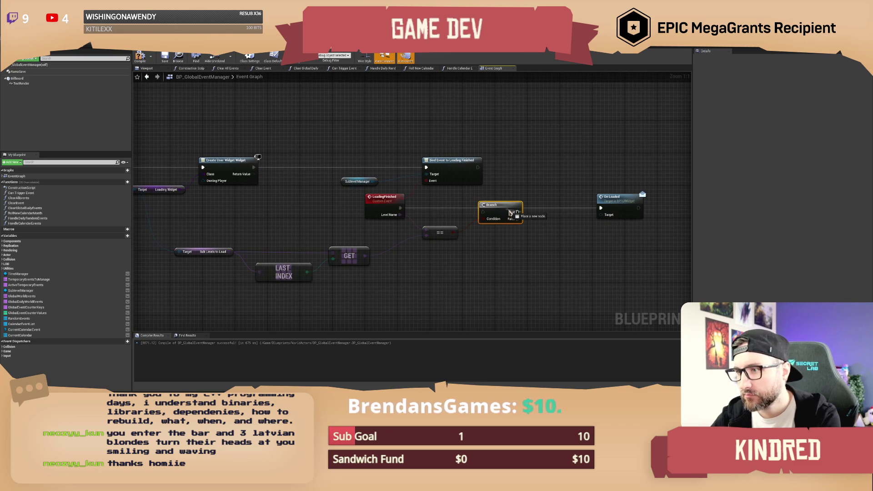
left_click_drag(482, 215, 482, 210)
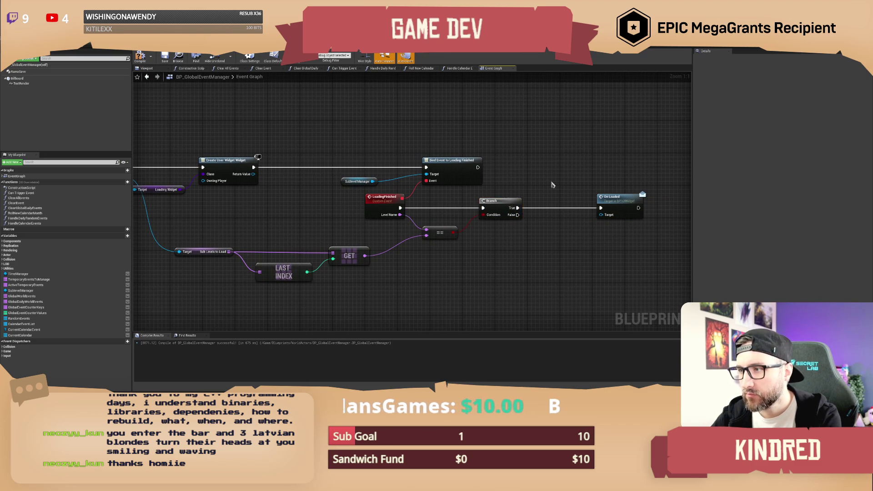
left_click_drag(614, 196, 568, 196)
mouse_move(538, 172)
left_mouse_down()
mouse_move(494, 150)
mouse_move(404, 149)
left_mouse_up()
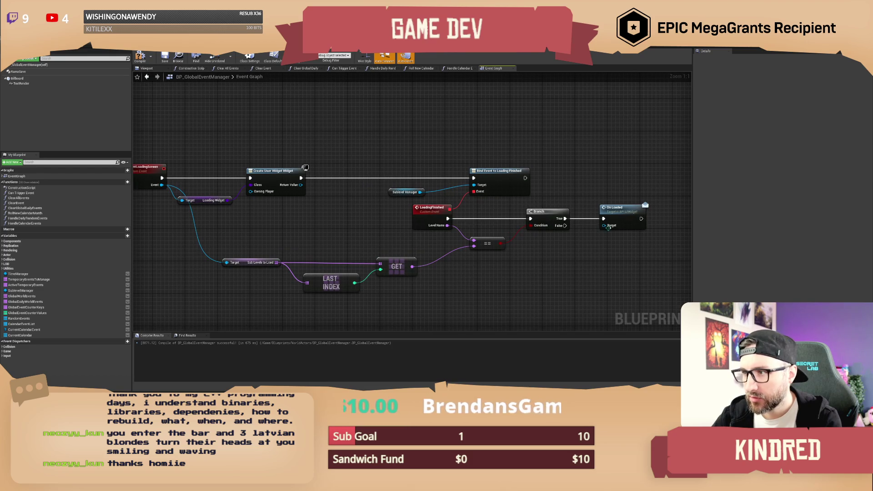
left_click_drag(334, 214, 354, 216)
left_click_drag(307, 189, 315, 188)
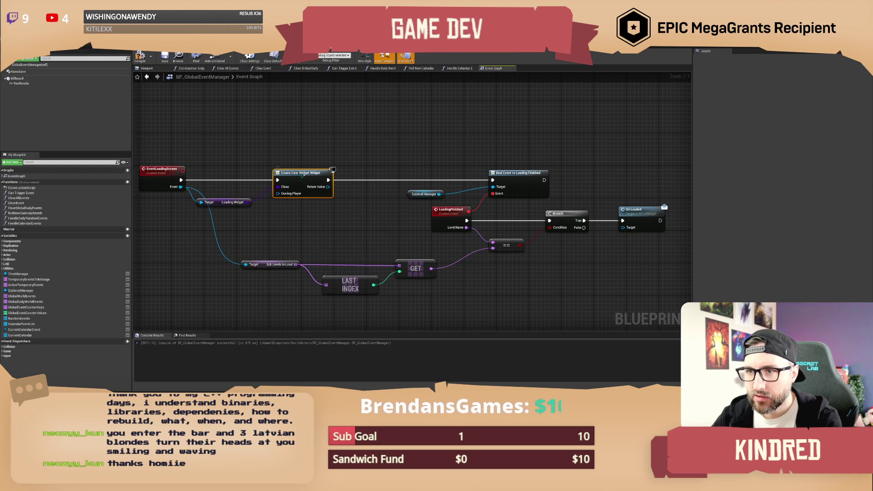
left_click_drag(221, 204, 225, 201)
left_click(262, 221)
left_click_drag(287, 217, 302, 220)
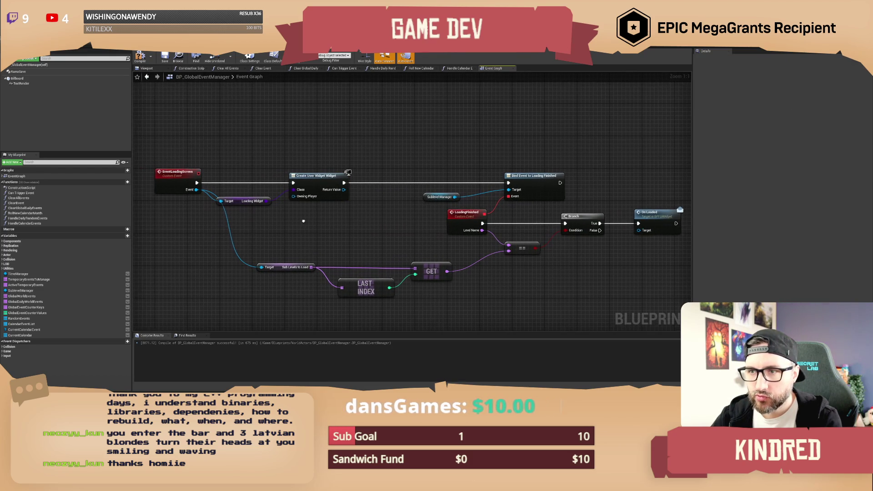
Promote the created widget to a LoadingScreenWidget variable, place its getter, and compile
right_click(343, 191)
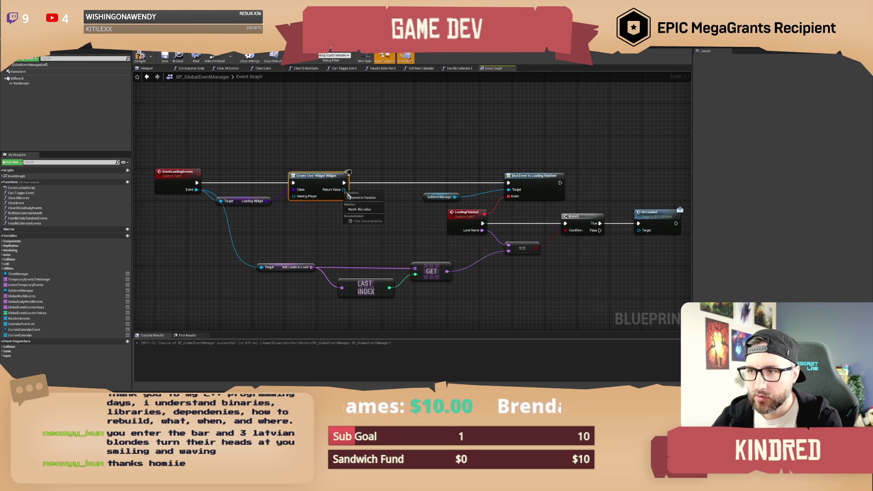
left_click(385, 230)
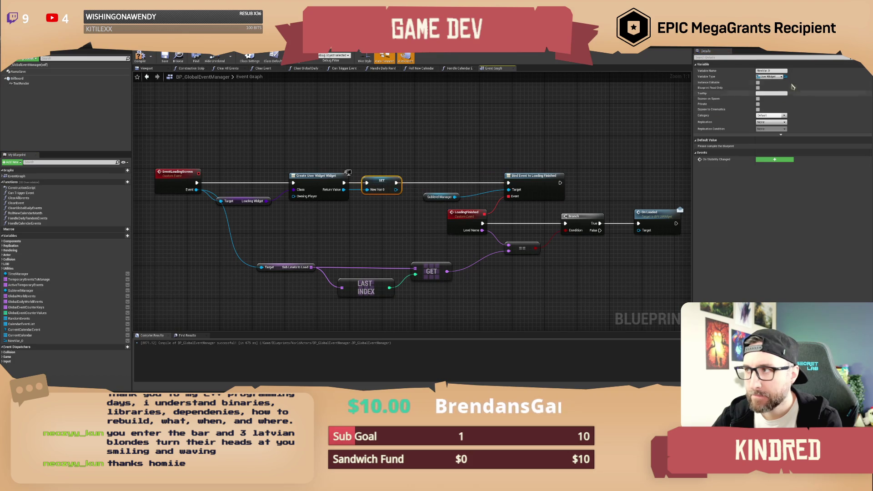
left_click(768, 71)
type("LoadingScreenWidget")
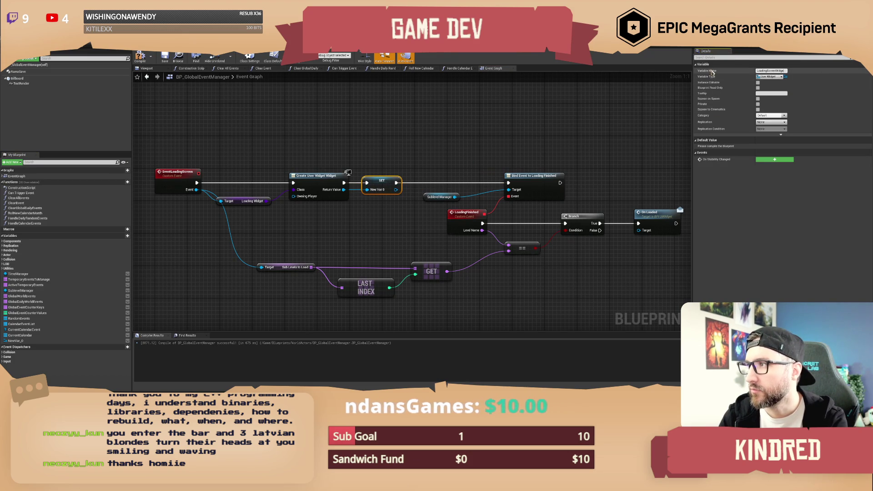
key("Return")
mouse_move(63, 341)
left_mouse_down()
mouse_move(432, 280)
mouse_move(491, 247)
mouse_move(527, 244)
mouse_move(538, 215)
mouse_move(568, 197)
left_mouse_up()
left_click_drag(498, 250, 503, 242)
left_click(500, 264)
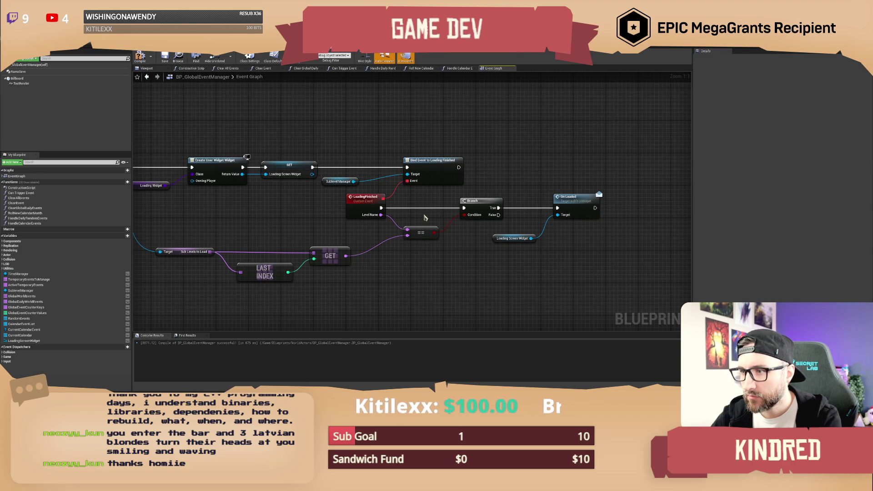
left_click(164, 59)
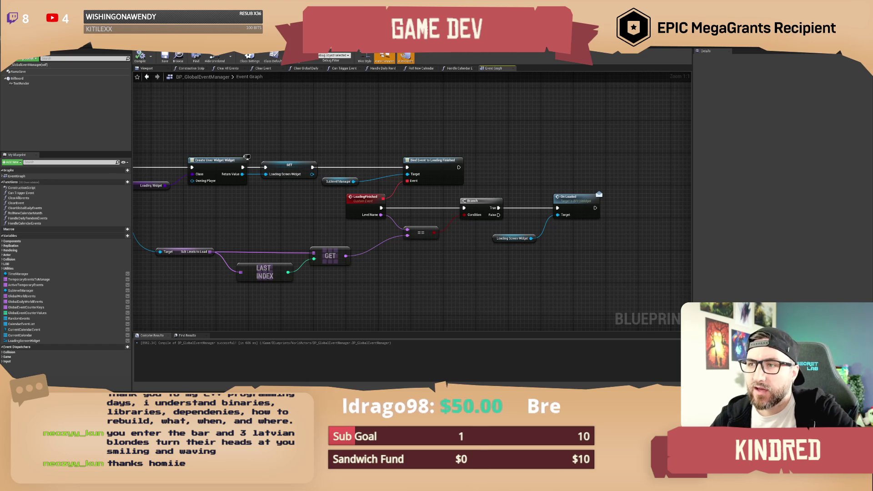
Review the loading-finished chain in BP_GlobalEventManager, then go to Widget_SeasonalEvents' Event Graph
scroll(435, 139, "down", 1)
left_click_drag(435, 139, 415, 142)
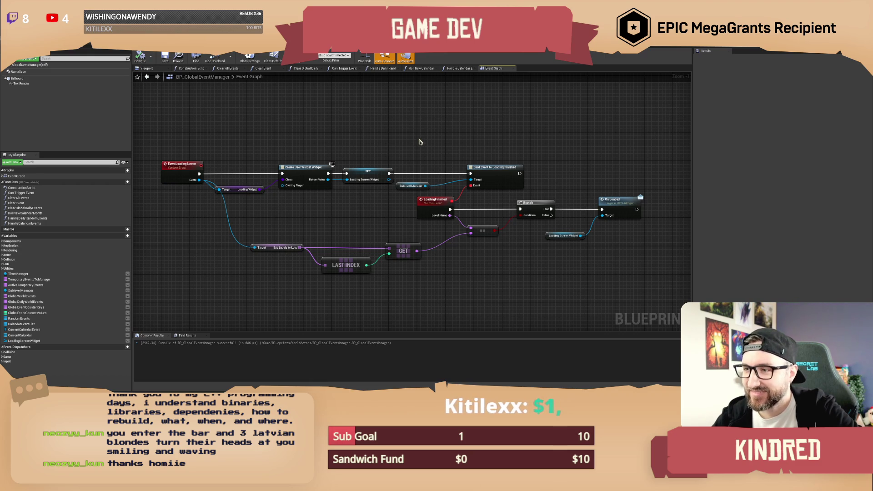
left_click_drag(419, 142, 413, 129)
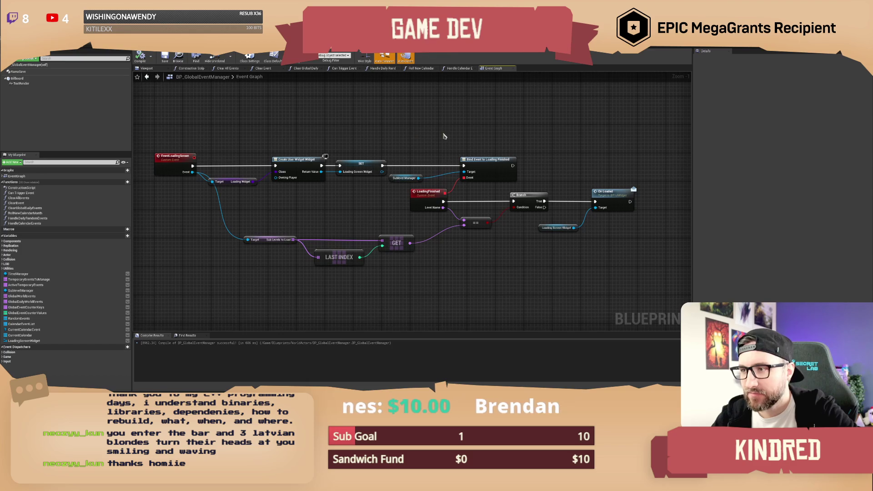
scroll(444, 136, "up", 1)
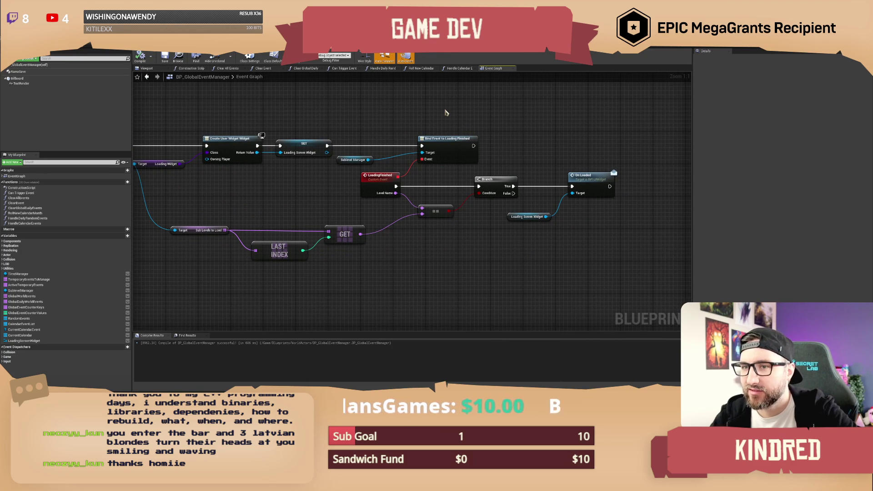
left_click_drag(445, 112, 419, 121)
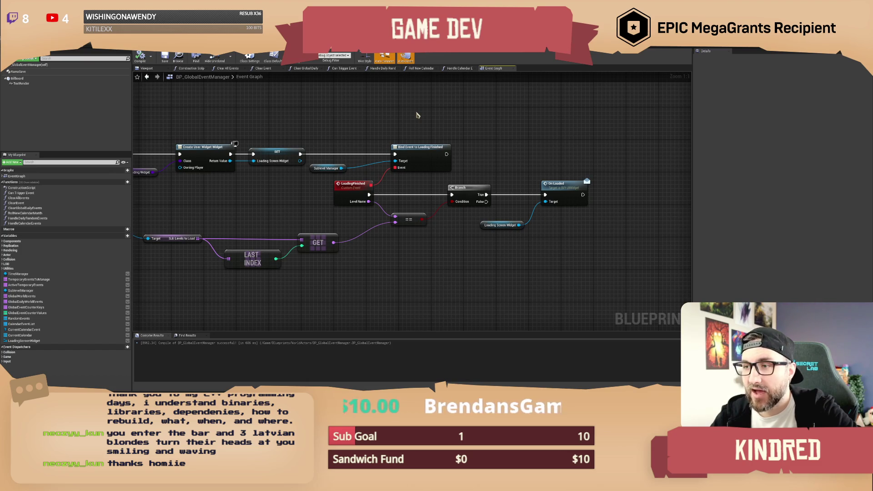
mouse_move(380, 114)
left_mouse_down()
mouse_move(411, 122)
mouse_move(403, 126)
left_mouse_up()
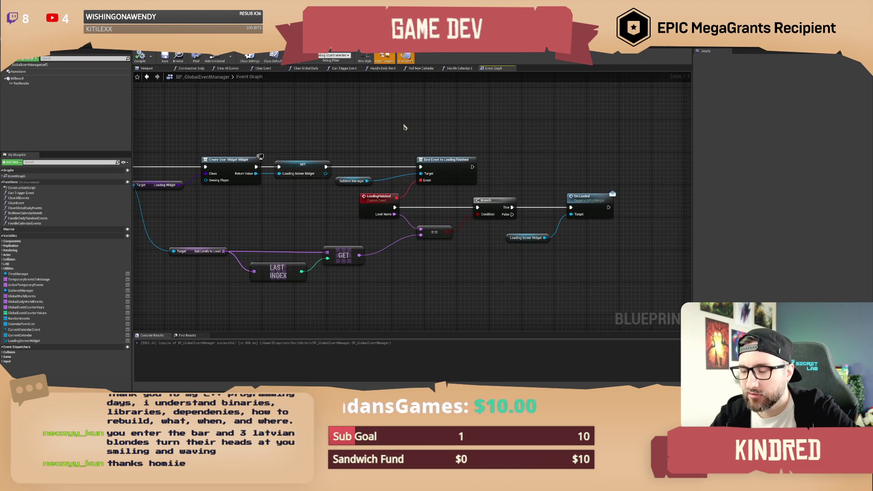
mouse_move(350, 128)
left_mouse_down()
mouse_move(409, 130)
mouse_move(425, 122)
left_mouse_up()
scroll(411, 132, "down", 1)
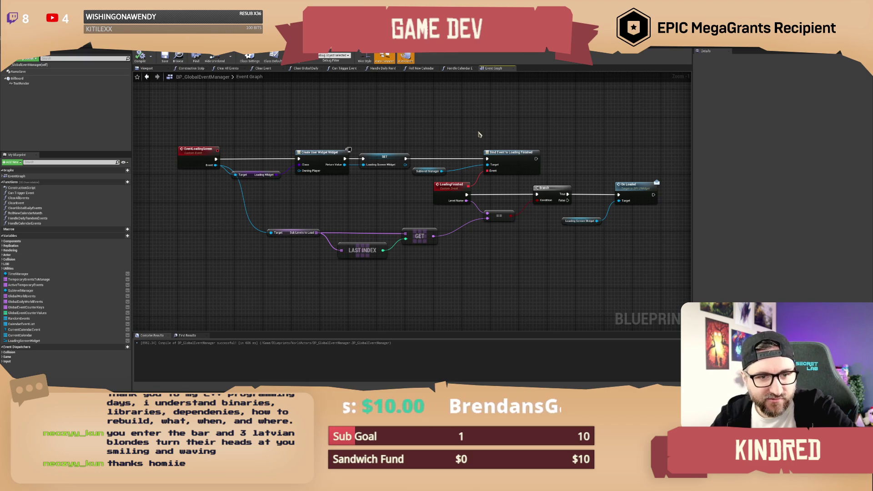
scroll(463, 132, "up", 1)
left_click_drag(477, 136, 446, 130)
mouse_move(521, 134)
left_mouse_down()
mouse_move(415, 130)
mouse_move(455, 147)
left_mouse_up()
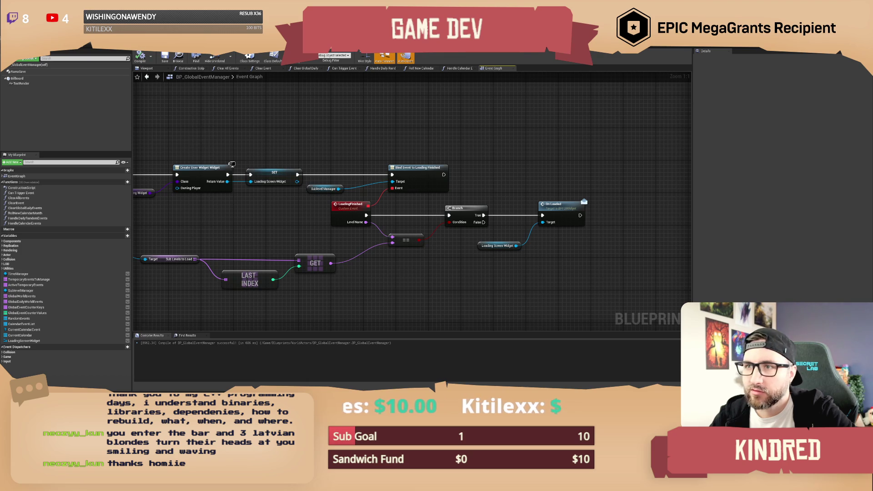
key("ctrl+Tab")
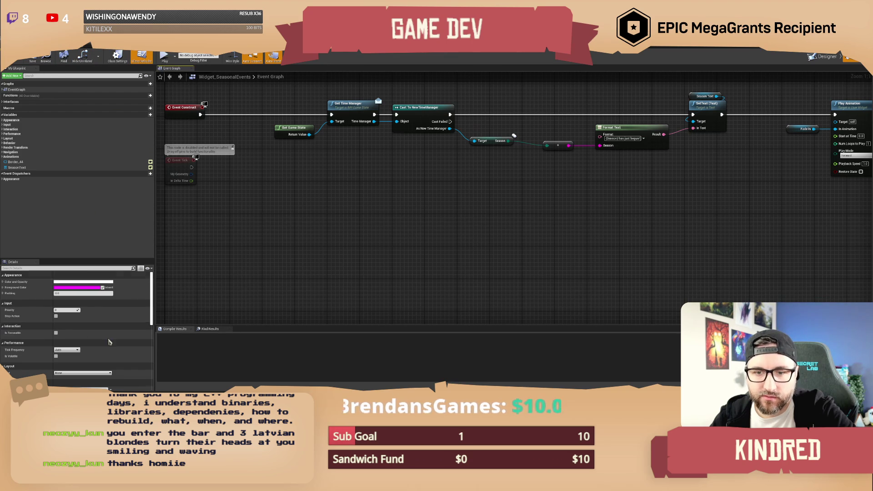
Add the On Loaded interface event to the widget's graph from Class Settings
scroll(92, 344, "down", 2)
scroll(92, 344, "down", 2)
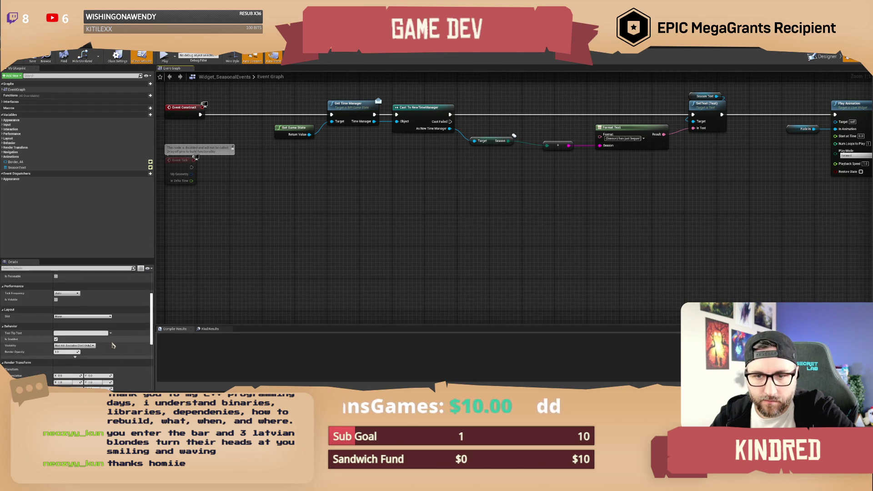
left_click(117, 56)
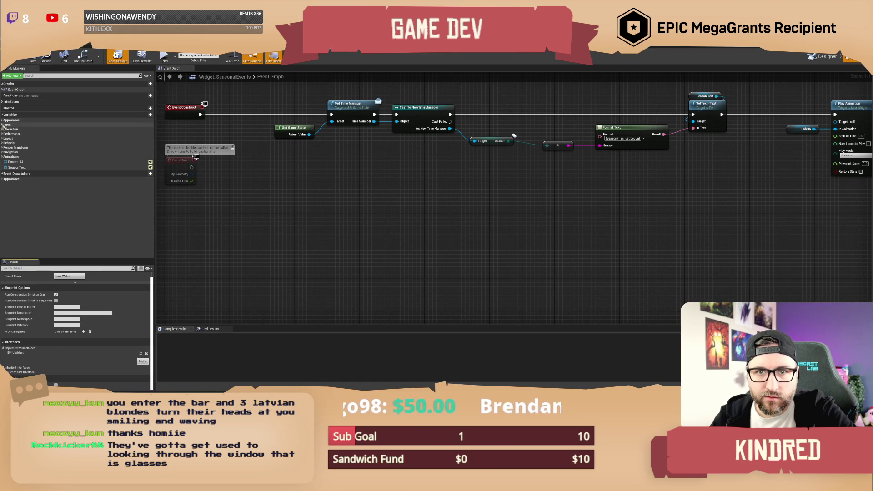
left_click(7, 102)
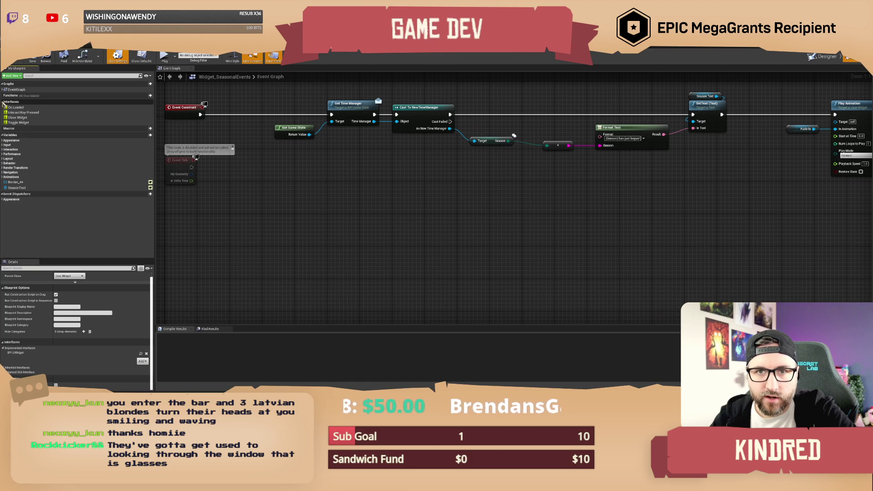
right_click(31, 109)
left_click(42, 114)
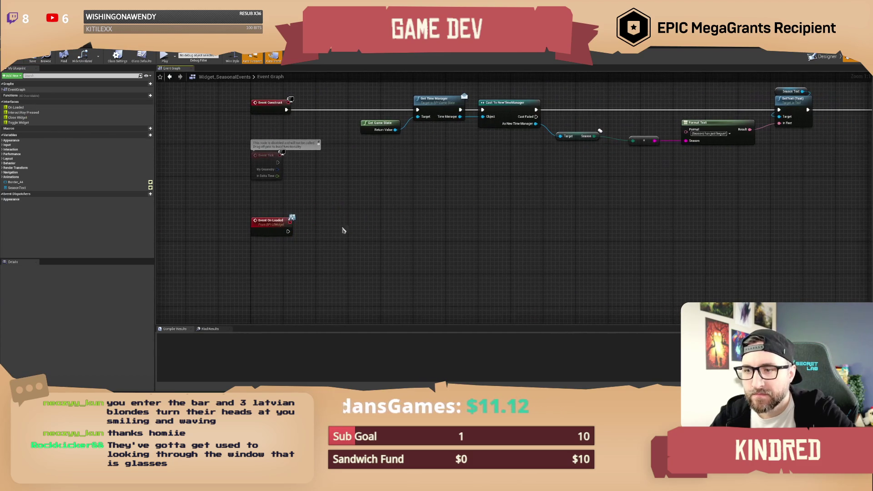
Move the Fade In Play Animation node to Event On Loaded, set play mode to Reverse, and compile
mouse_move(491, 218)
left_mouse_down()
mouse_move(758, 131)
mouse_move(717, 129)
left_mouse_up()
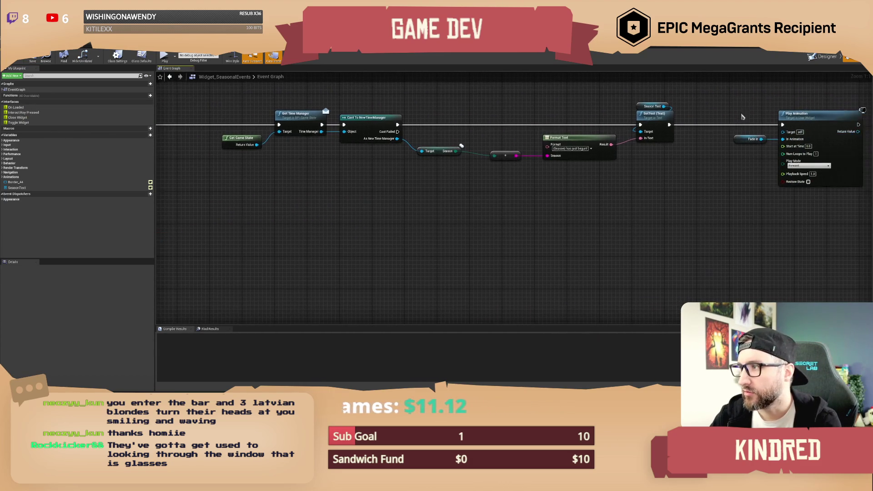
left_click(782, 125)
key("ctrl+x")
key("ctrl+v")
mouse_move(345, 245)
left_mouse_down()
mouse_move(482, 233)
mouse_move(286, 233)
left_mouse_up()
left_click(523, 266)
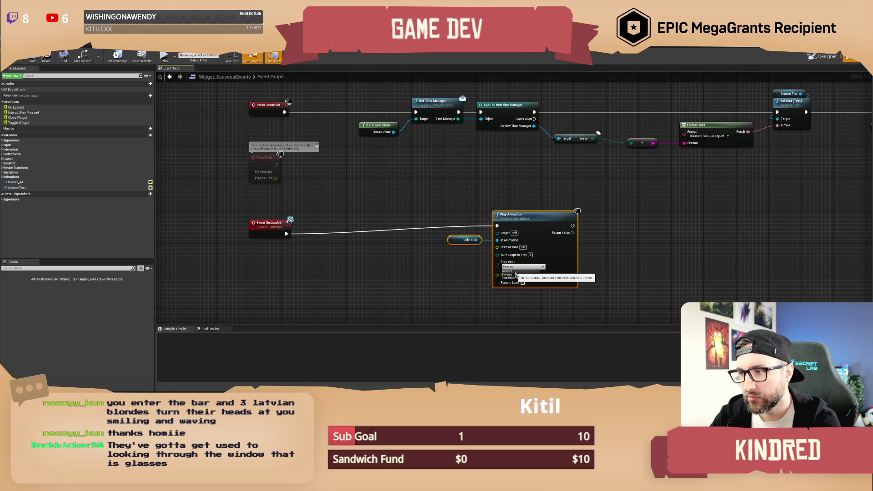
left_click(508, 274)
left_click_drag(513, 227, 378, 235)
left_click(362, 197)
mouse_move(362, 197)
left_mouse_down()
mouse_move(353, 209)
mouse_move(314, 209)
left_mouse_up()
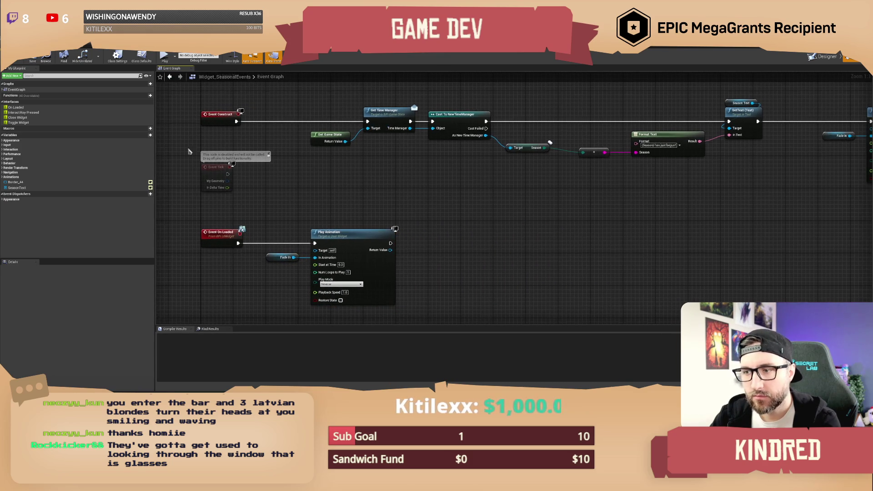
left_click(32, 55)
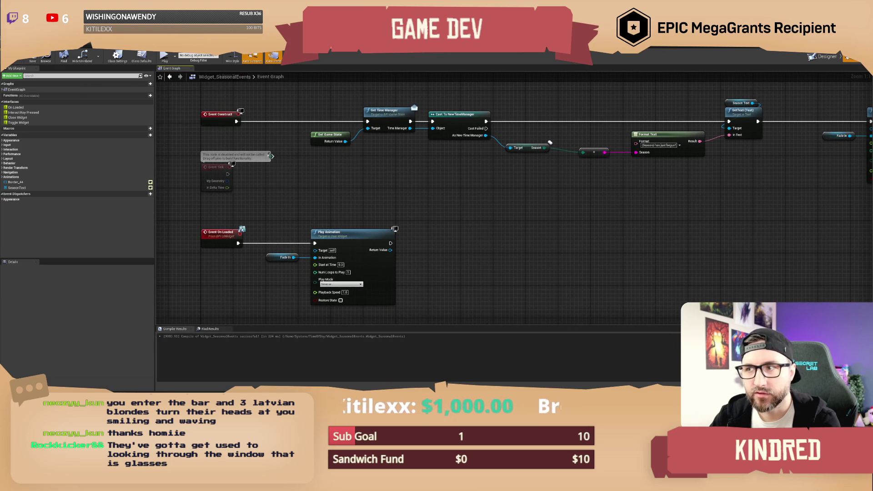
Add a Bind to Animation Finished node for the Fade In animation
mouse_move(417, 225)
left_mouse_down()
mouse_move(363, 204)
mouse_move(345, 226)
mouse_move(371, 221)
left_mouse_up()
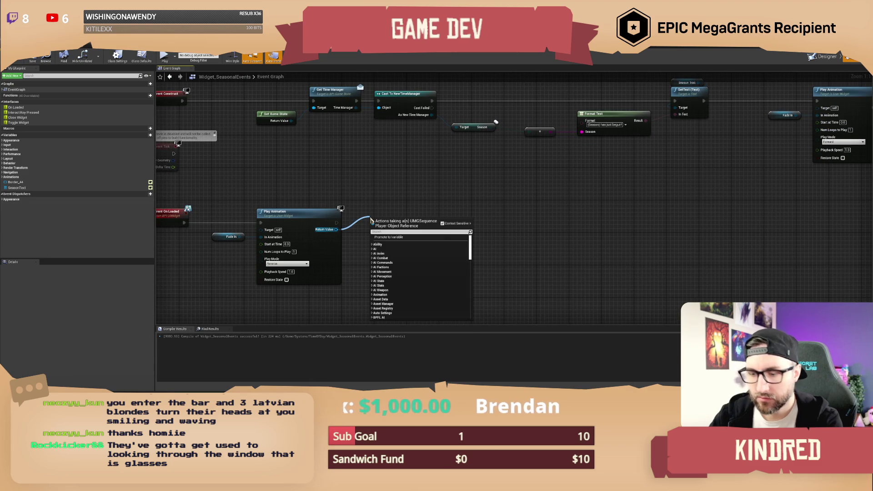
key("BackSpace")
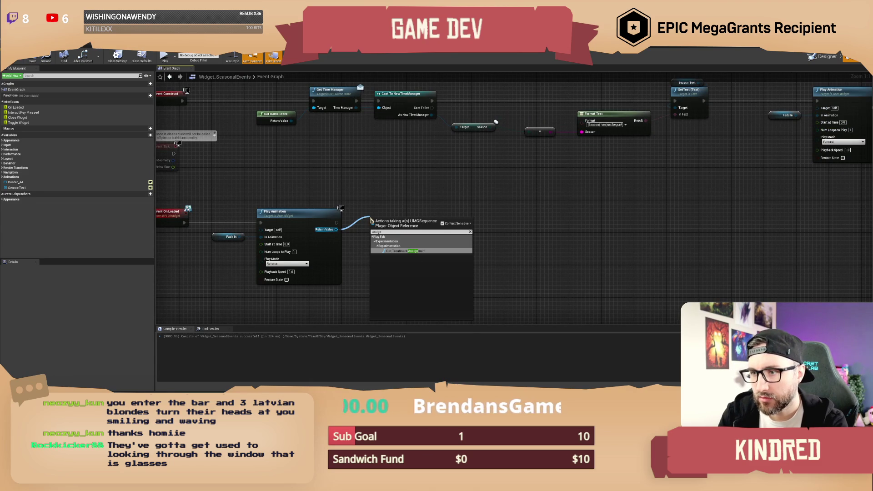
type("bind")
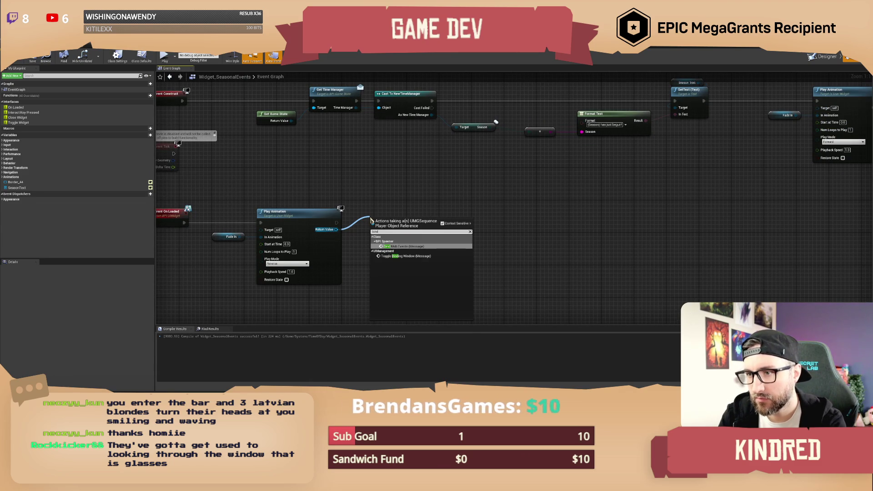
left_click(361, 208)
mouse_move(239, 237)
left_mouse_down()
mouse_move(286, 247)
mouse_move(346, 241)
left_mouse_up()
type("bind")
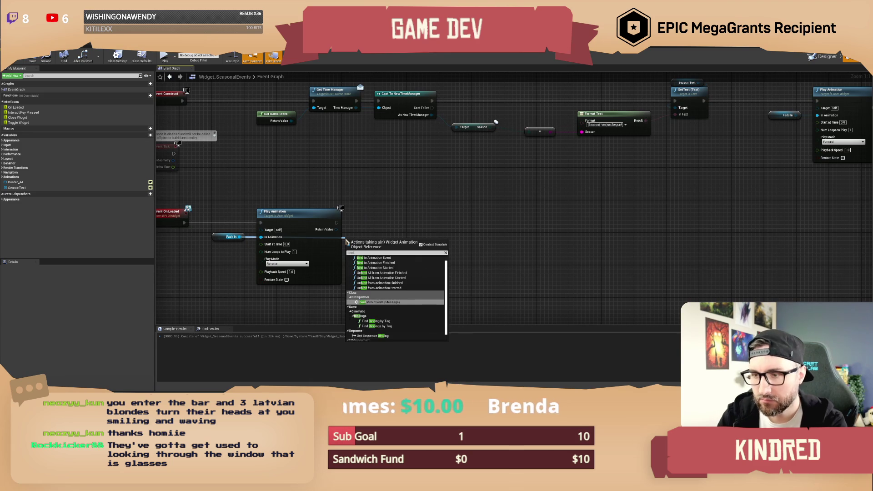
key("BackSpace")
key("BackSpace")
key("BackSpace")
type("assign")
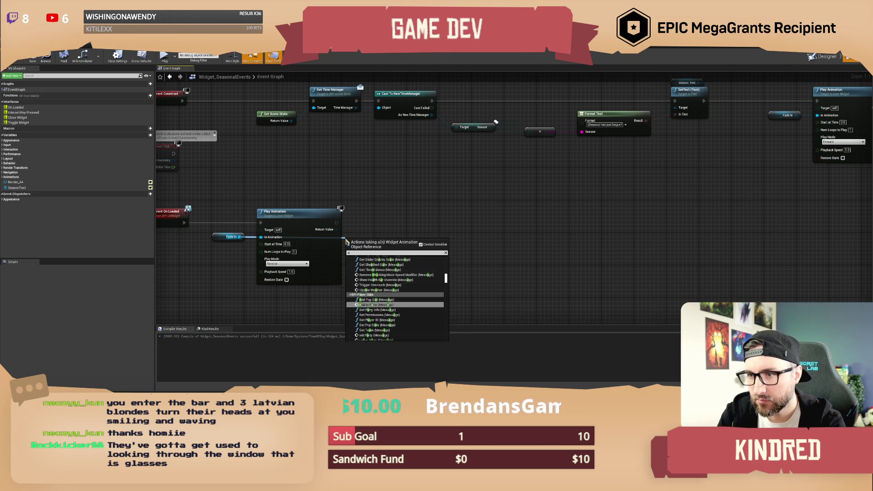
key("BackSpace")
key("BackSpace")
key("BackSpace")
type("bind to")
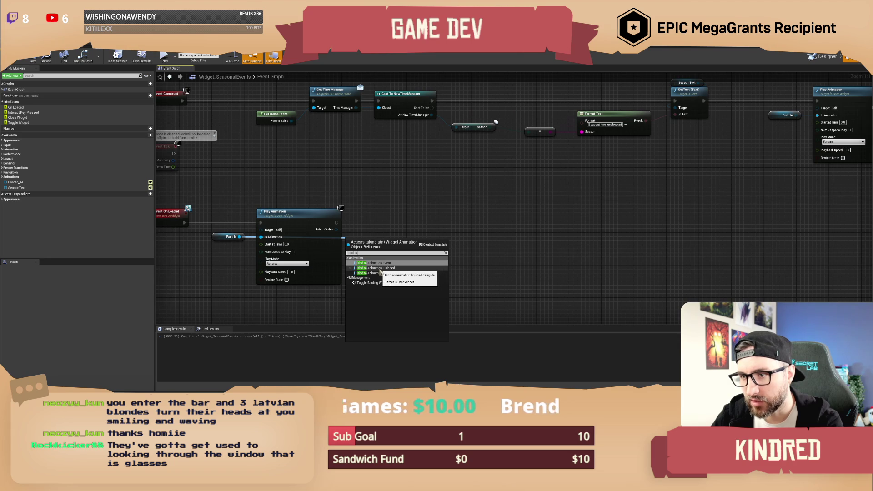
left_click(386, 268)
mouse_move(371, 241)
left_mouse_down()
mouse_move(367, 224)
mouse_move(449, 221)
mouse_move(411, 245)
left_mouse_up()
Bind a custom event named FinishedLoading that runs Remove from Parent
type("ustom")
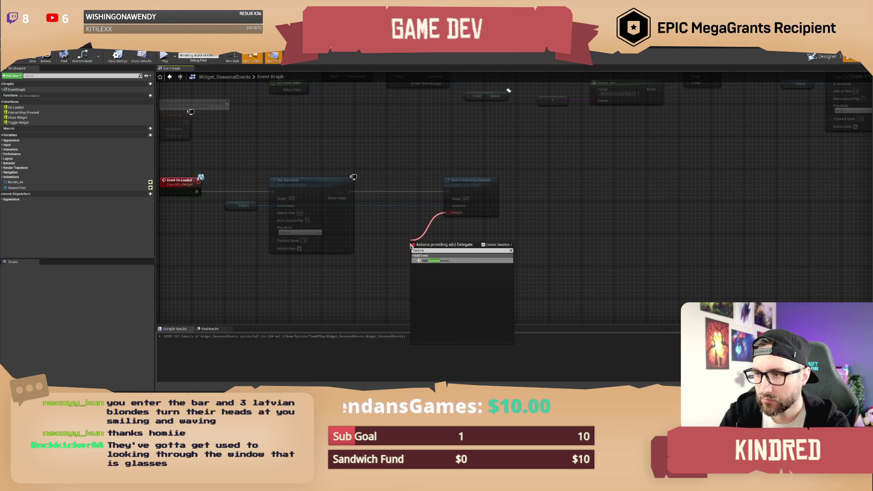
key("Return")
type("Finishe")
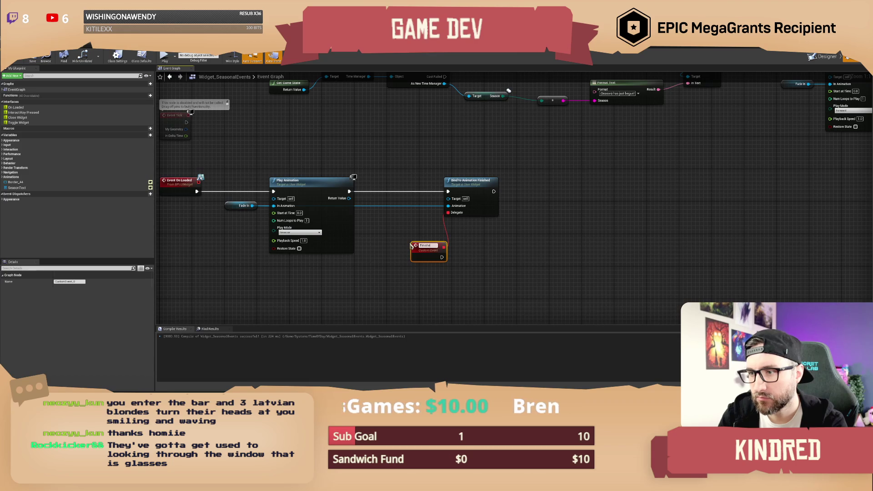
type("dLoading")
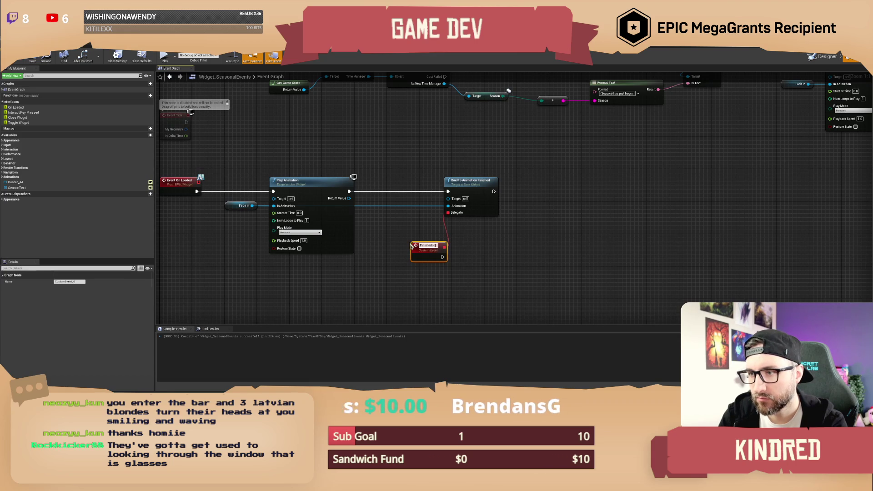
key("Return")
mouse_move(424, 245)
left_mouse_down()
mouse_move(359, 226)
mouse_move(409, 242)
left_mouse_up()
type("destroy")
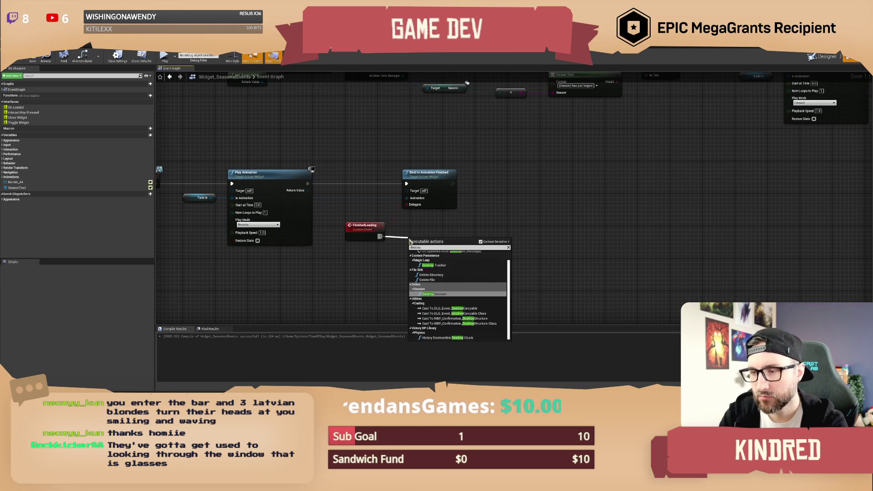
key("BackSpace")
key("BackSpace")
key("BackSpace")
type("remove from")
key("Return")
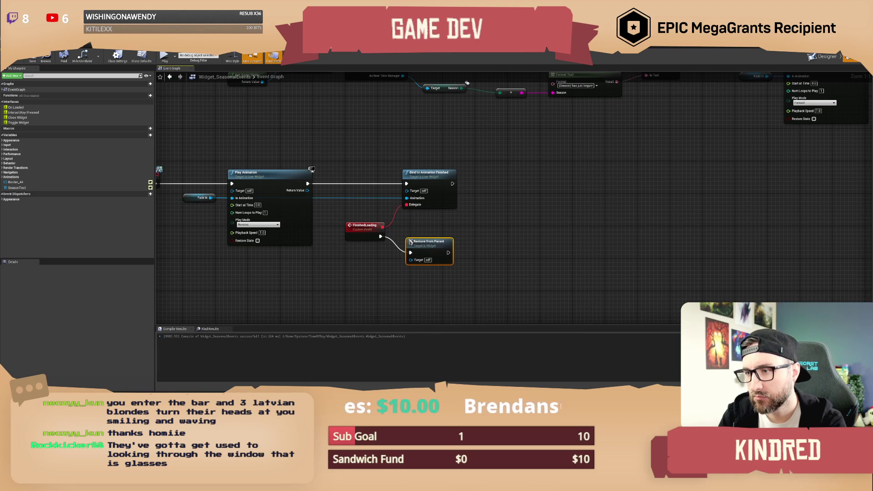
Compile the seasonal events widget and return to the main level editor
left_click_drag(314, 163, 385, 197)
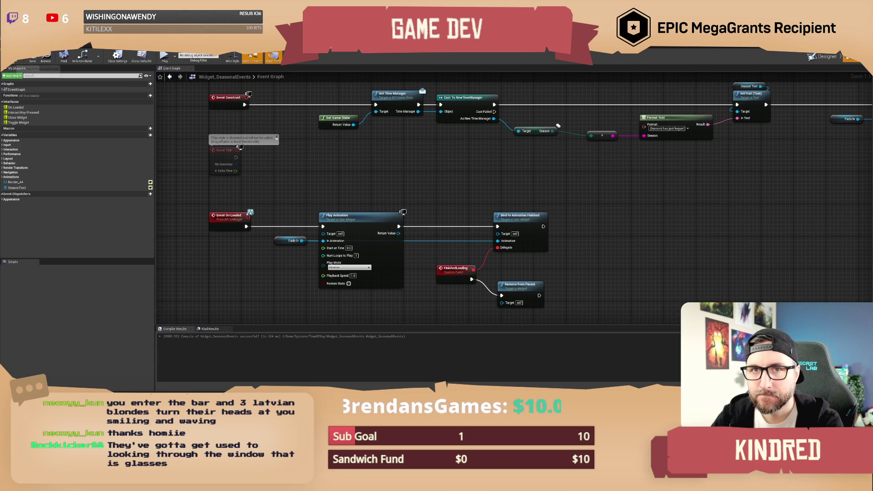
left_click(33, 59)
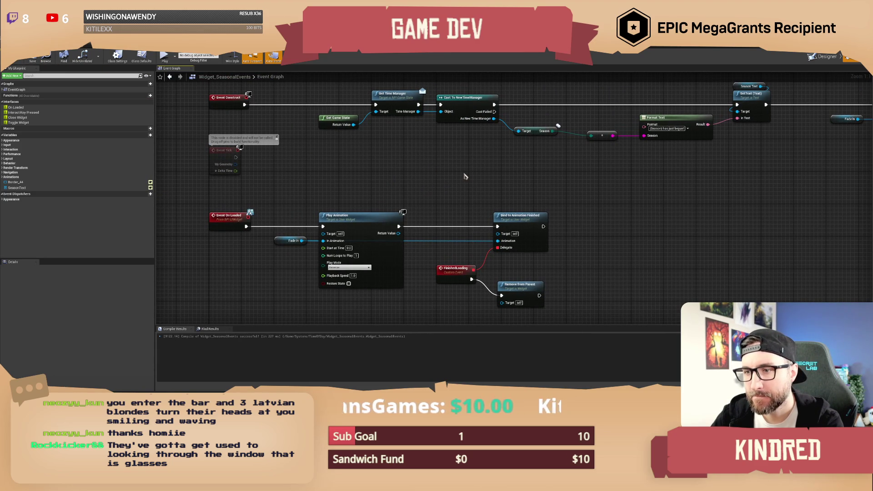
scroll(389, 200, "down", 2)
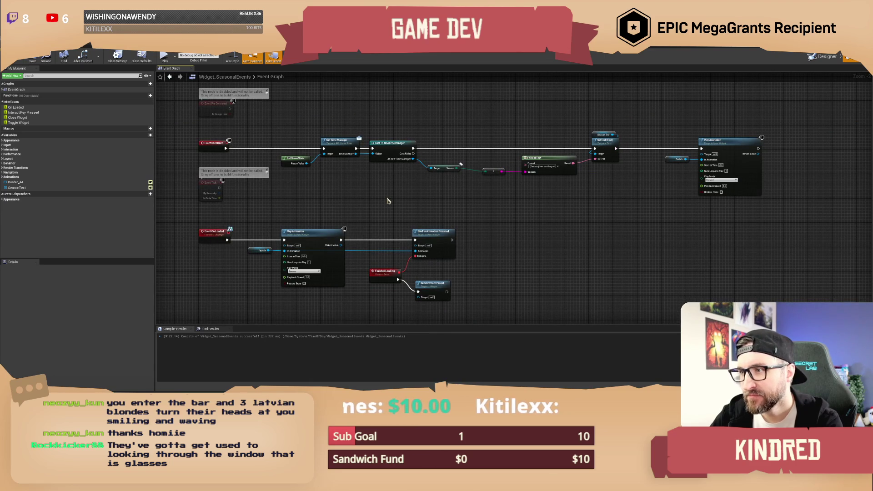
mouse_move(382, 198)
left_mouse_down()
mouse_move(405, 197)
mouse_move(361, 118)
left_mouse_up()
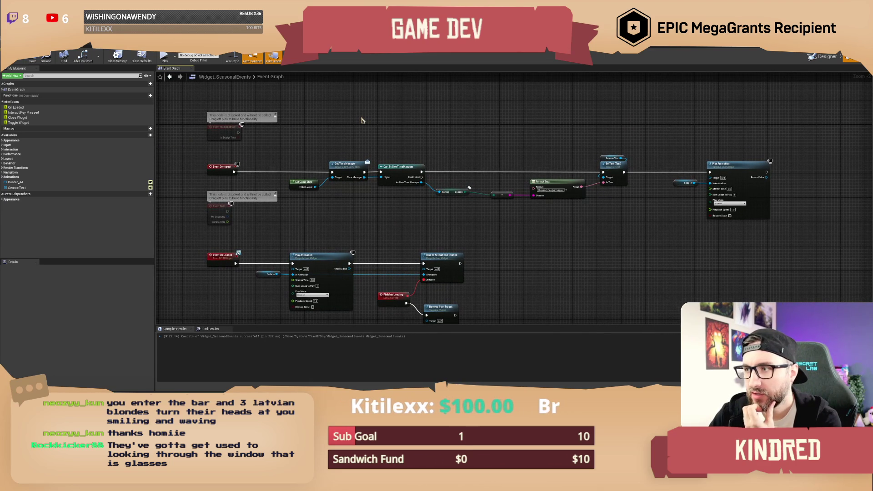
key("alt+Tab")
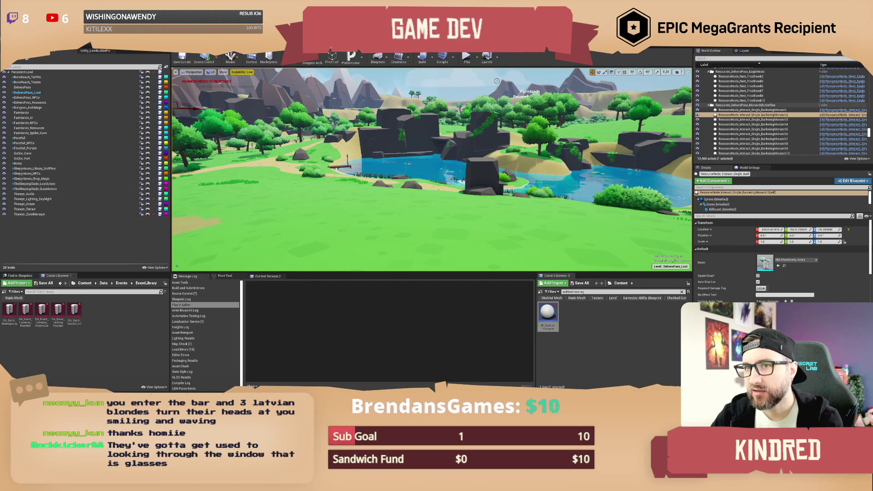
Search the Content Browser for 'c' and open the ChatWindow widget blueprint
triple_click(595, 291)
type("chat w")
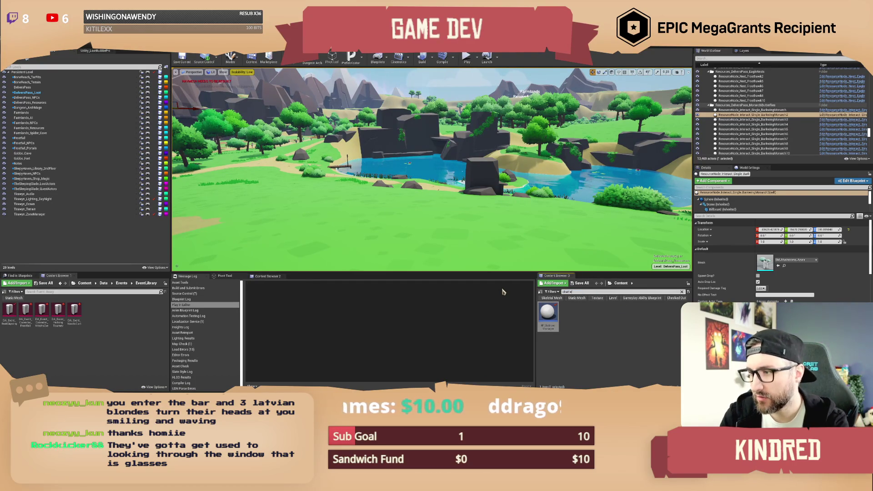
double_click(547, 319)
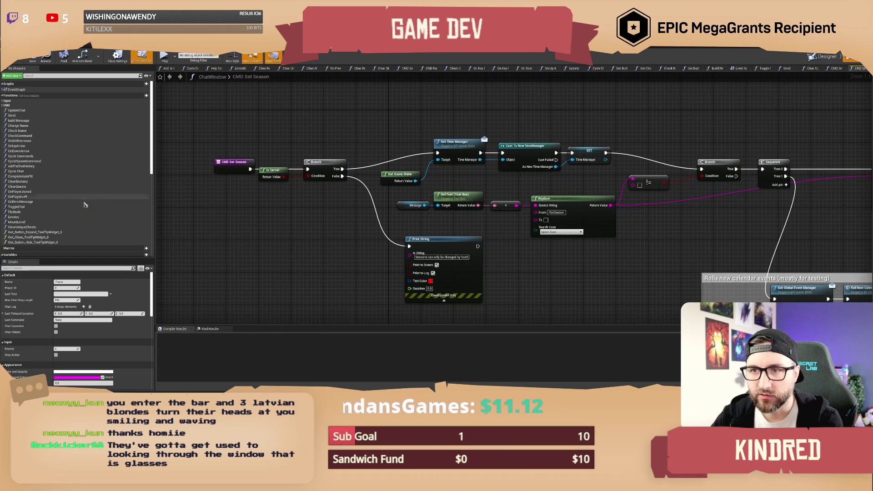
Find CMD_SetSeason with 'set sea', duplicate it, and name the copy CMD_SetDay
scroll(107, 200, "down", 2)
left_click(48, 75)
type("set se")
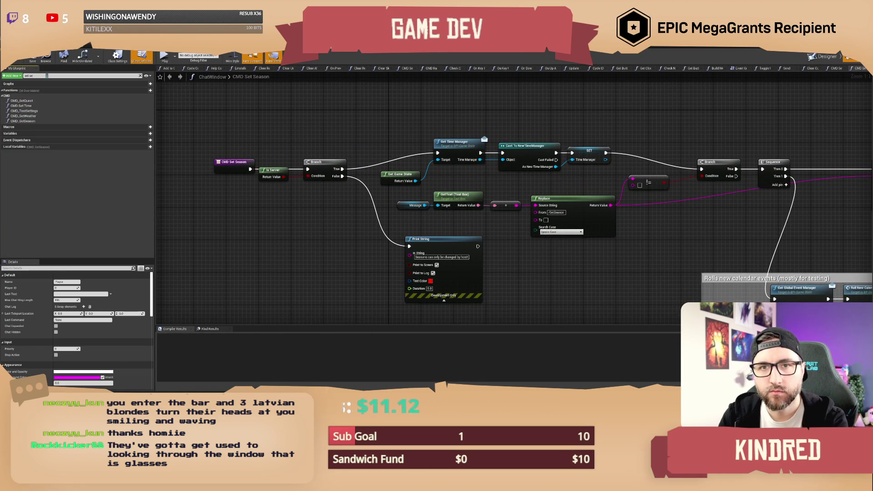
type("a")
right_click(26, 102)
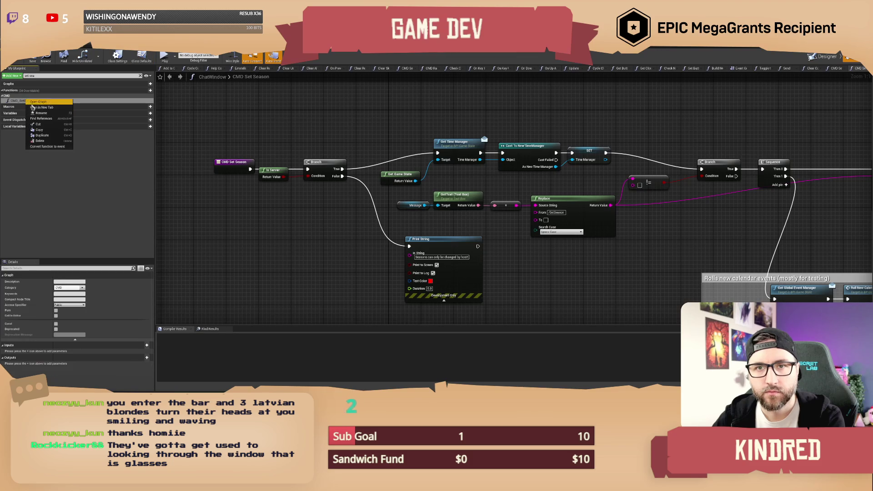
left_click(51, 135)
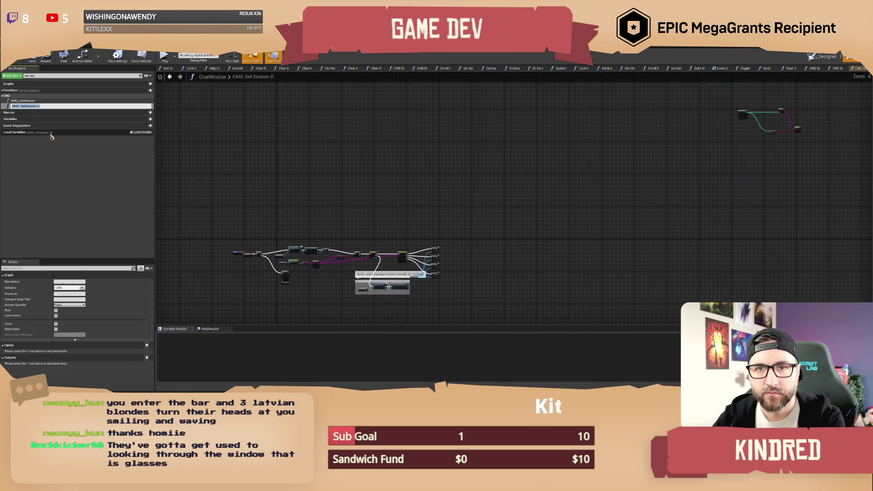
type("CMD_S")
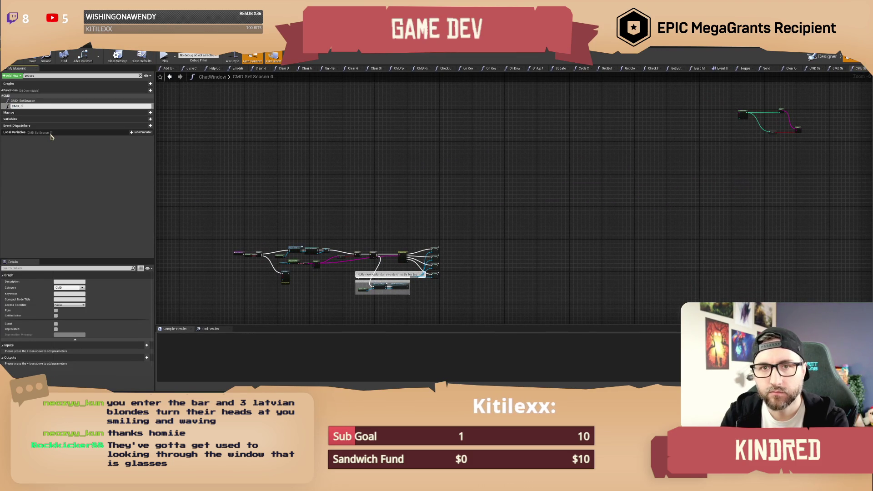
type("etDay")
key("Return")
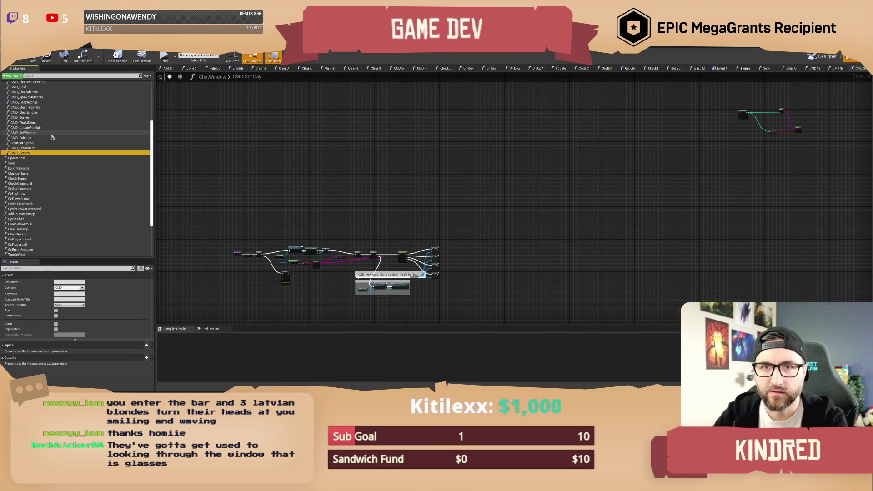
Select all the copied nodes in the CMD_SetDay graph and frame them
left_click_drag(382, 232, 408, 176)
scroll(408, 176, "up", 6)
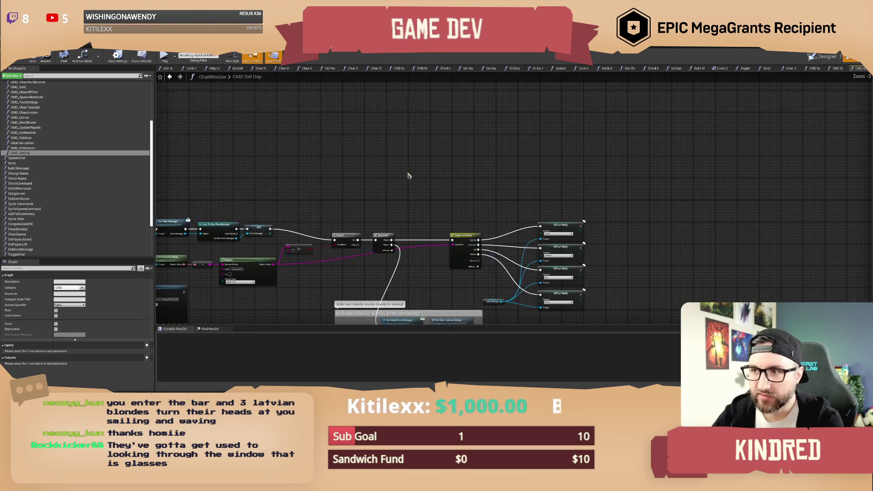
scroll(409, 204, "down", 5)
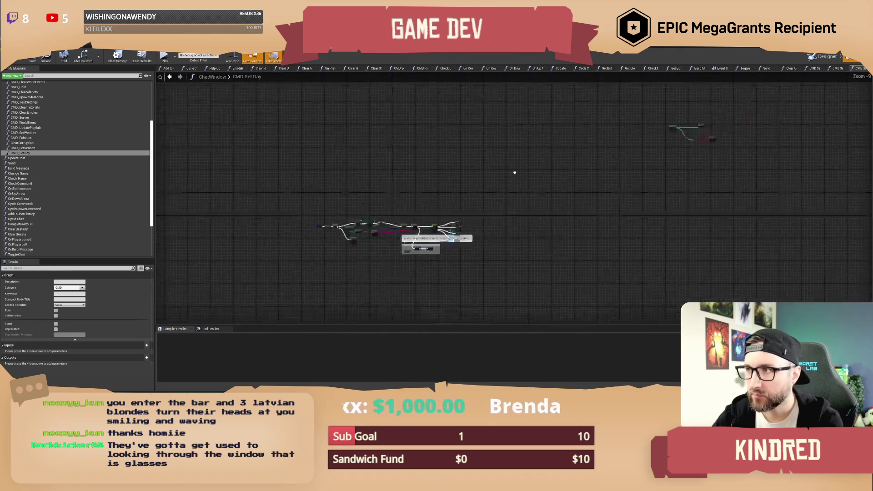
left_click_drag(513, 132, 751, 238)
key("Home")
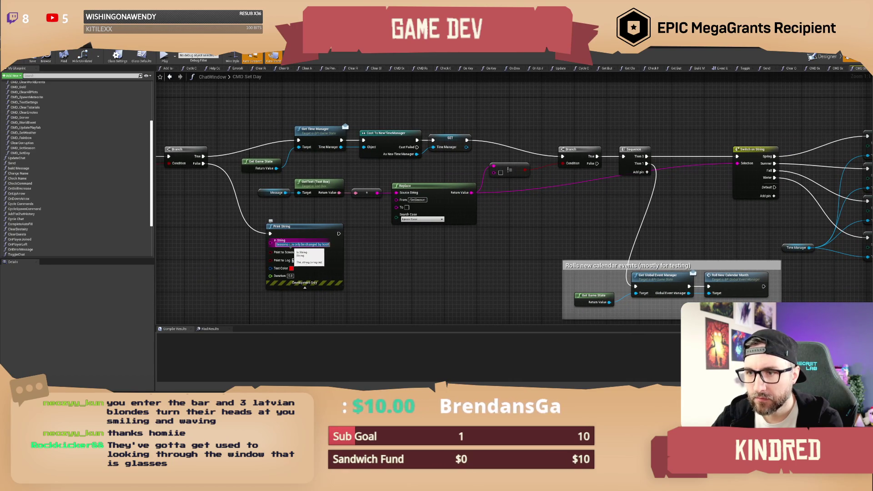
Change the printed text to 'Days' and set the Replace node's From text to /SetDay
type("Days")
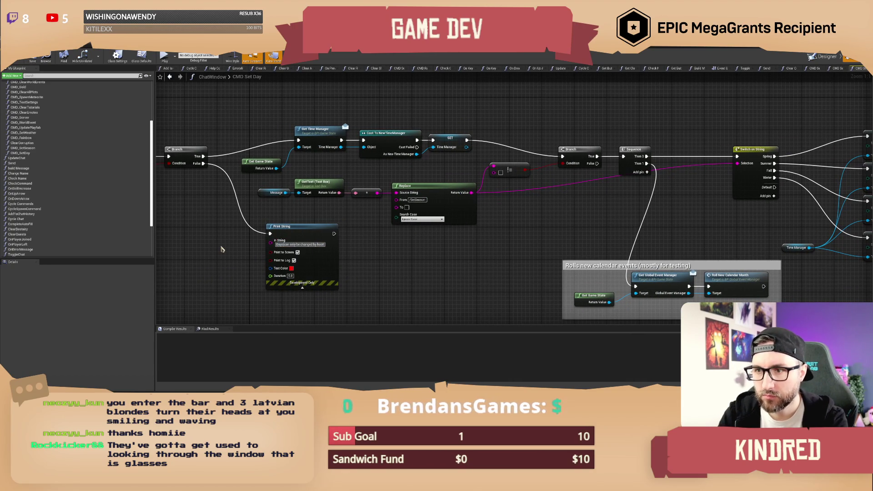
left_click_drag(491, 237, 455, 251)
left_click(370, 217)
type("/SetDay")
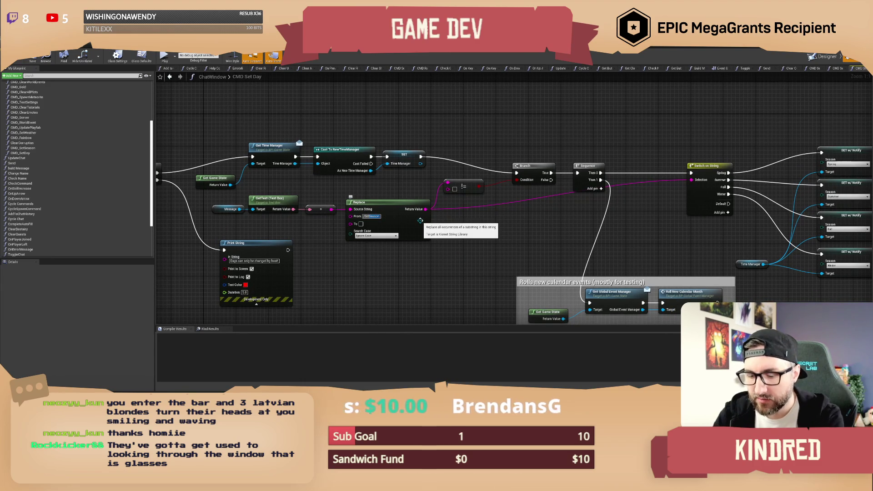
key("Return")
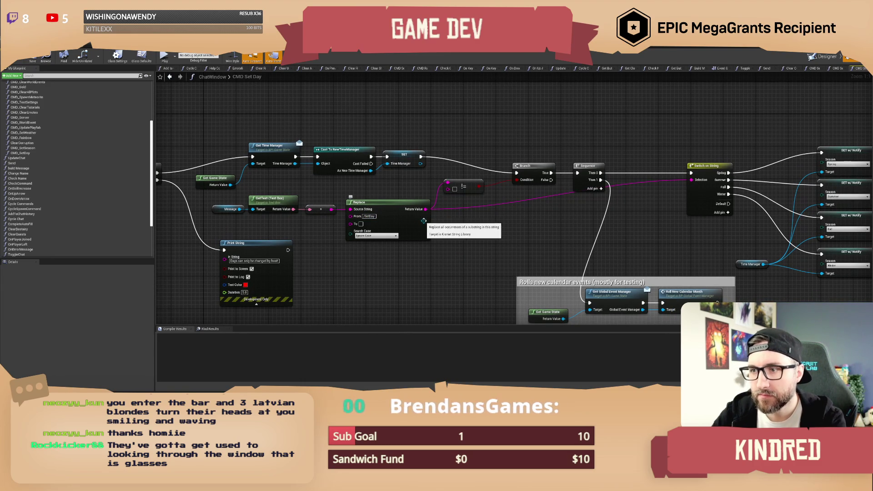
left_click_drag(528, 233, 464, 229)
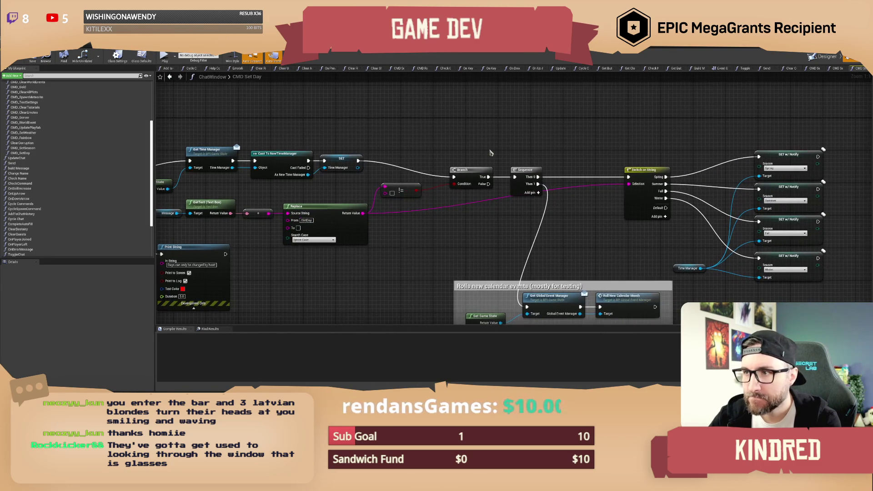
mouse_move(587, 152)
left_mouse_down()
mouse_move(424, 127)
mouse_move(455, 129)
left_mouse_up()
left_click_drag(355, 223, 383, 224)
mouse_move(297, 231)
left_mouse_down()
mouse_move(348, 226)
mouse_move(468, 136)
mouse_move(454, 134)
left_mouse_up()
left_click(488, 154)
Feed Replace's result through String To Int into a Switch on Int, deleting the season Switch and SET nodes
left_click_drag(238, 205, 309, 228)
type("swit")
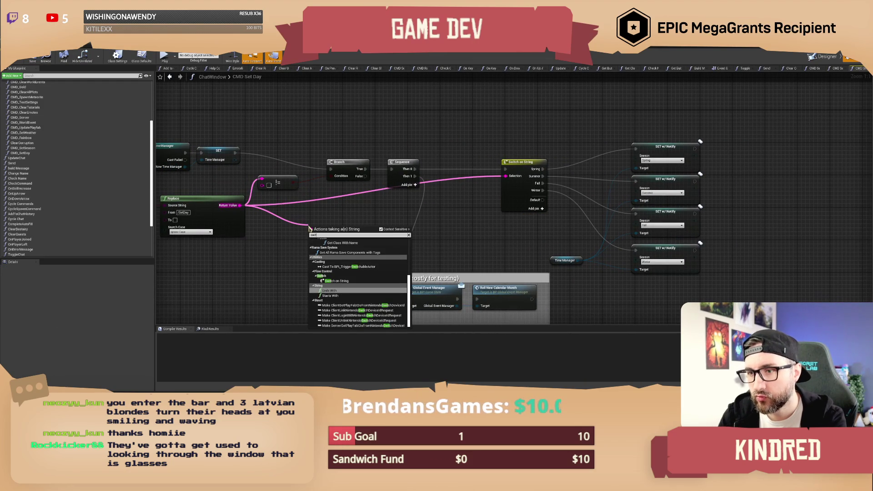
type("ring to")
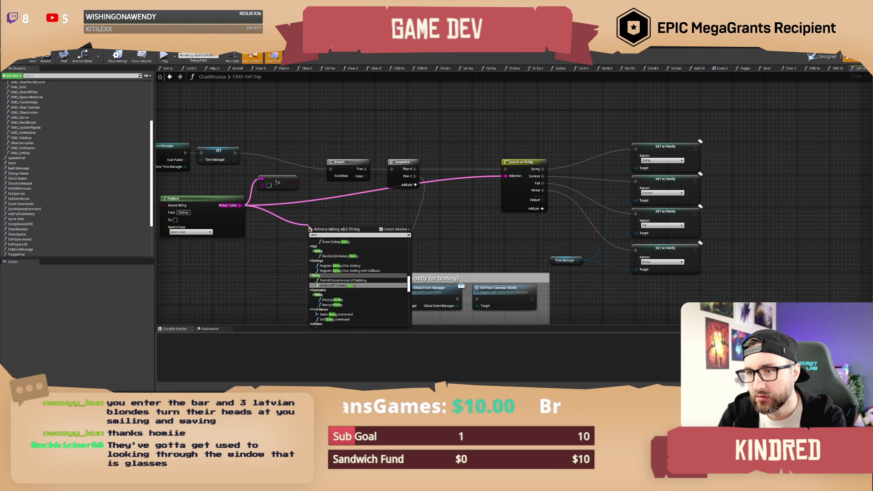
type(" int")
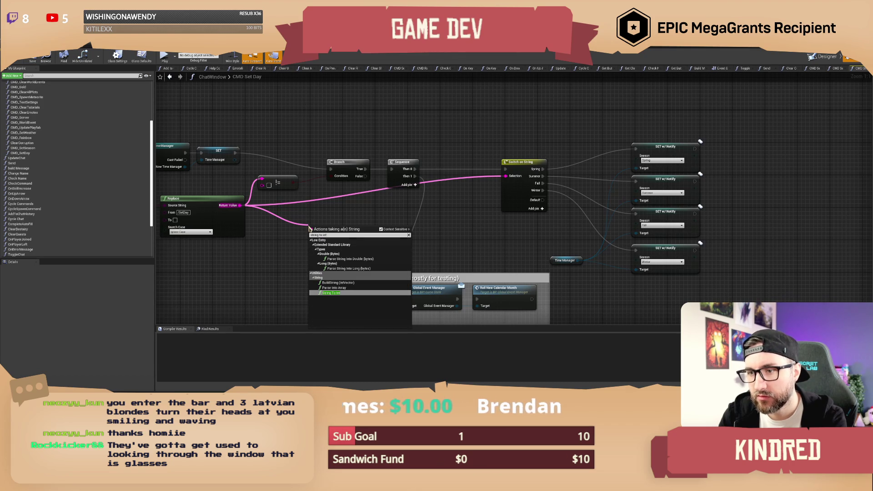
key("Return")
mouse_move(332, 228)
left_mouse_down()
mouse_move(435, 224)
mouse_move(372, 211)
left_mouse_up()
type("switch")
key("Return")
mouse_move(465, 127)
left_mouse_down()
mouse_move(604, 219)
mouse_move(608, 242)
left_mouse_up()
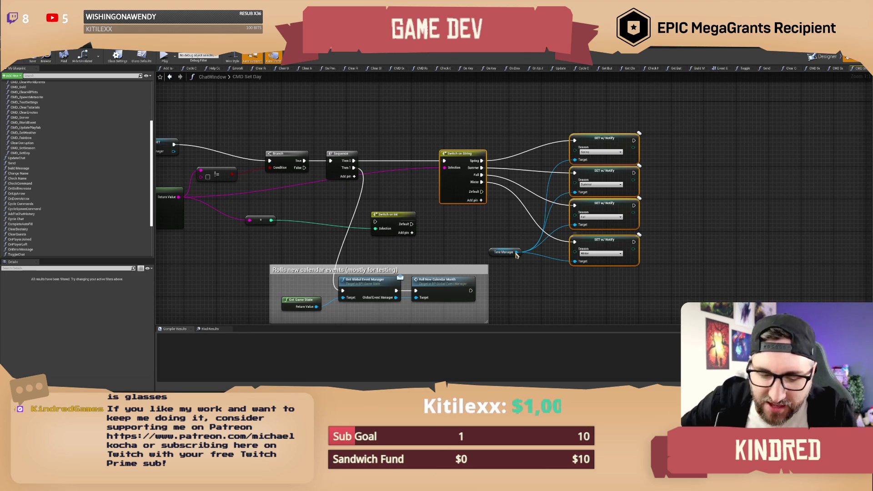
key("Delete")
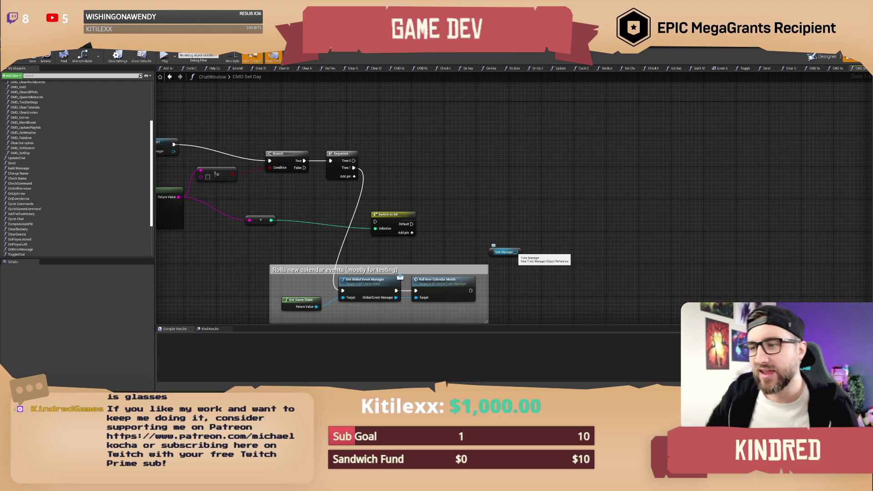
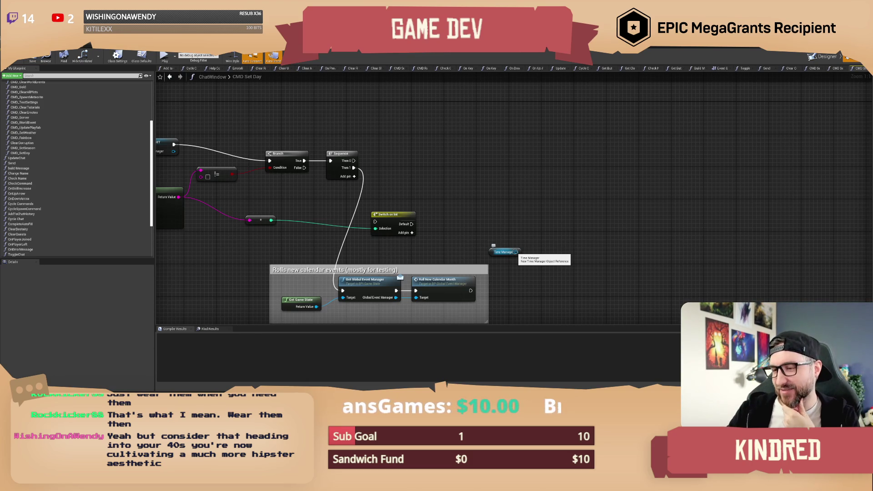
Wire Sequence's Then 0 output into the Switch on Int node's exec input
left_click_drag(463, 214, 485, 214)
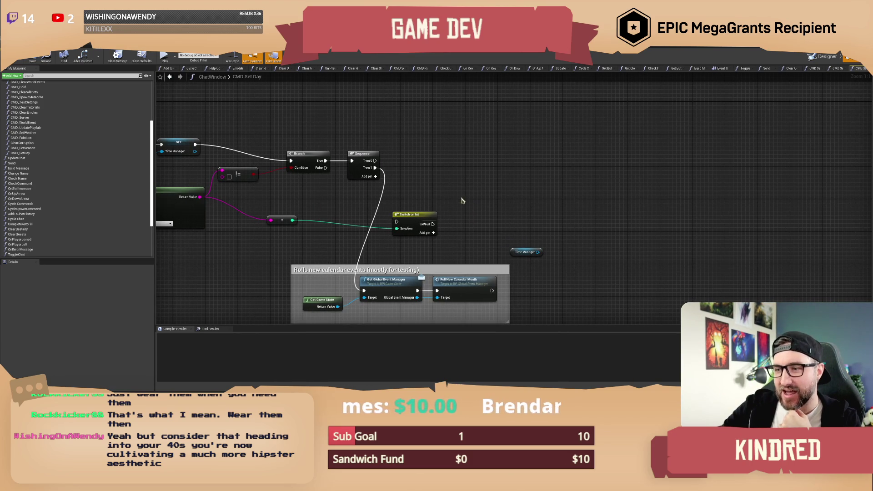
mouse_move(457, 185)
left_mouse_down()
mouse_move(425, 189)
mouse_move(383, 235)
mouse_move(442, 173)
mouse_move(344, 172)
left_mouse_up()
mouse_move(437, 224)
left_mouse_down()
mouse_move(462, 177)
mouse_move(442, 195)
left_mouse_up()
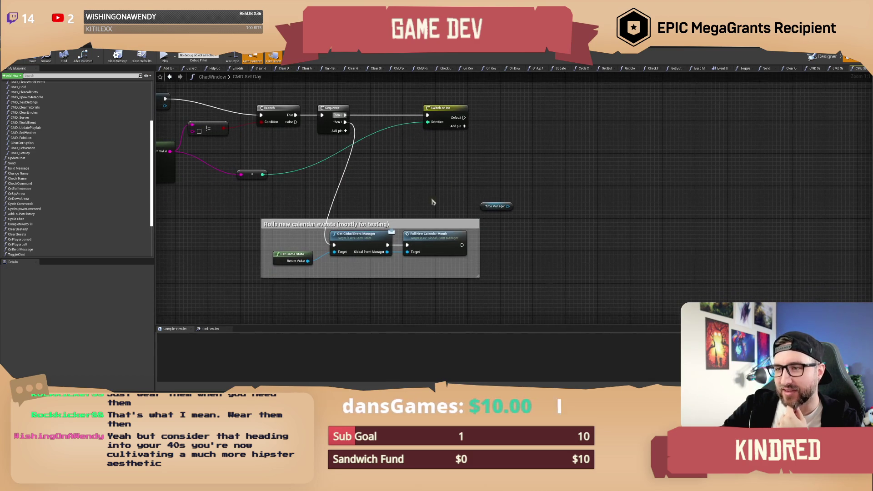
Move the calendar-events comment box down and right, and nudge Switch on Int slightly right
left_click_drag(406, 226, 526, 262)
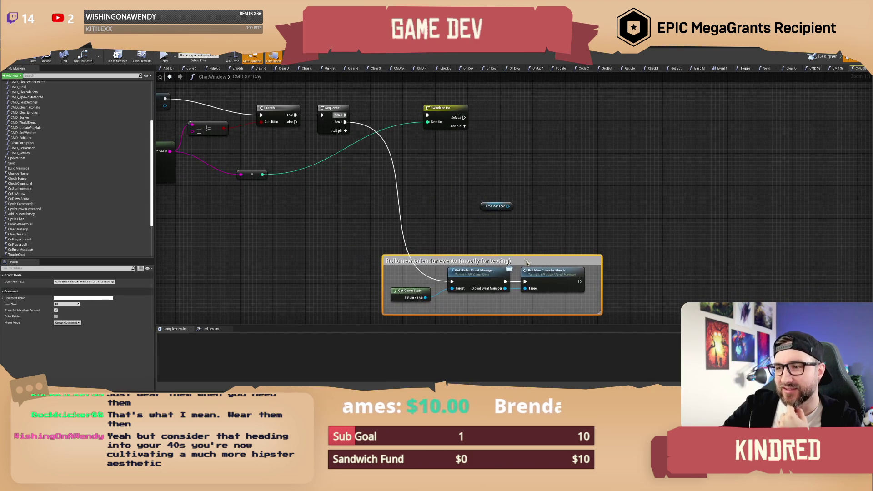
left_click(552, 228)
mouse_move(555, 200)
left_mouse_down()
mouse_move(481, 214)
mouse_move(430, 208)
left_mouse_up()
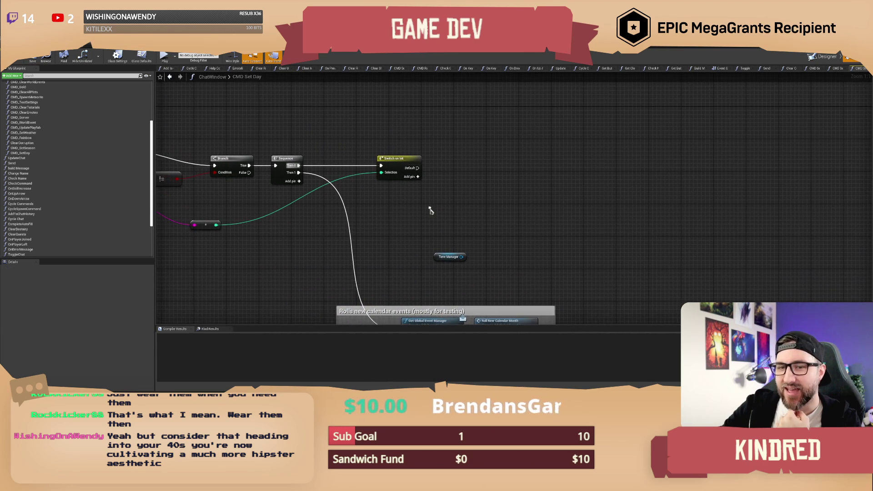
mouse_move(401, 159)
left_mouse_down()
mouse_move(426, 150)
mouse_move(479, 189)
mouse_move(438, 141)
mouse_move(376, 126)
left_mouse_up()
left_click(414, 146)
scroll(436, 144, "up", 1)
scroll(412, 142, "down", 1)
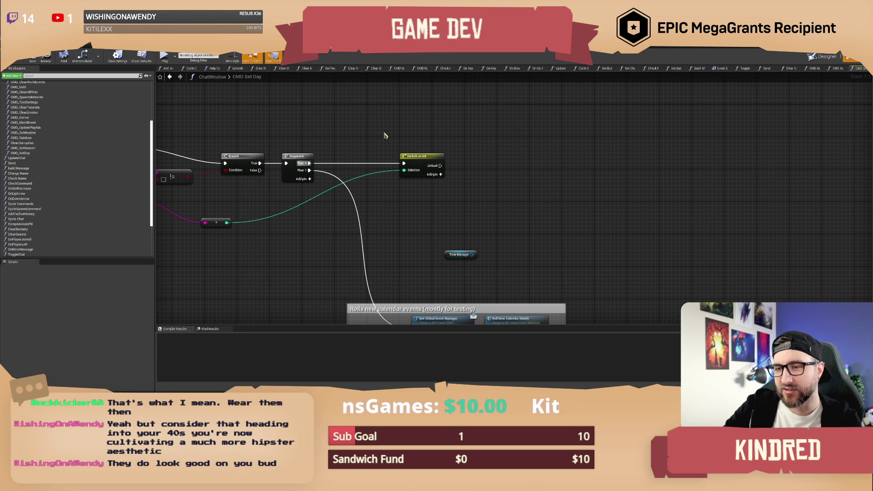
Move the reroute node up-right and the calendar-events comment box up-left
left_click_drag(222, 226, 248, 209)
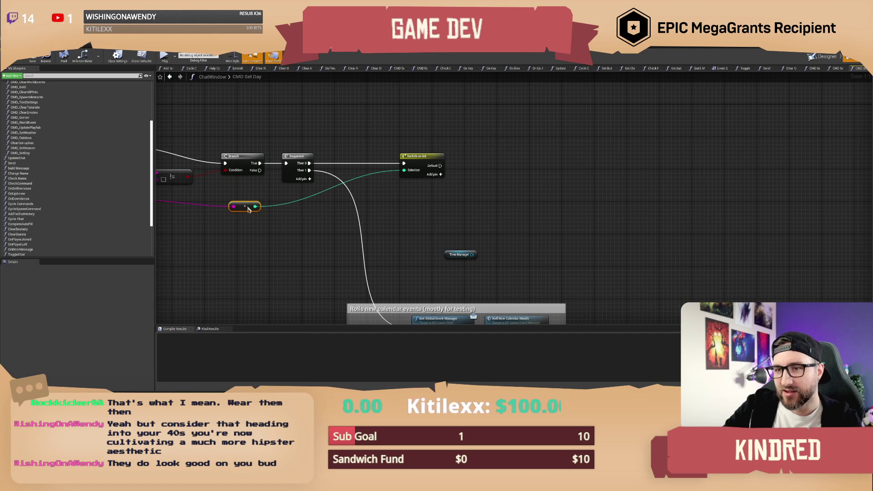
left_click(295, 236)
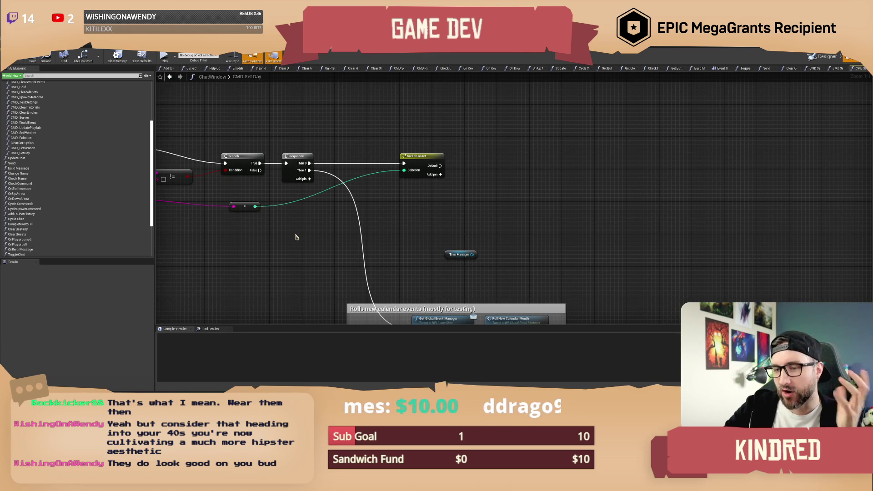
mouse_move(388, 220)
left_mouse_down()
mouse_move(372, 215)
mouse_move(382, 201)
mouse_move(366, 187)
left_mouse_up()
left_click_drag(375, 230, 373, 210)
left_click_drag(303, 243, 578, 301)
left_click_drag(417, 251, 408, 219)
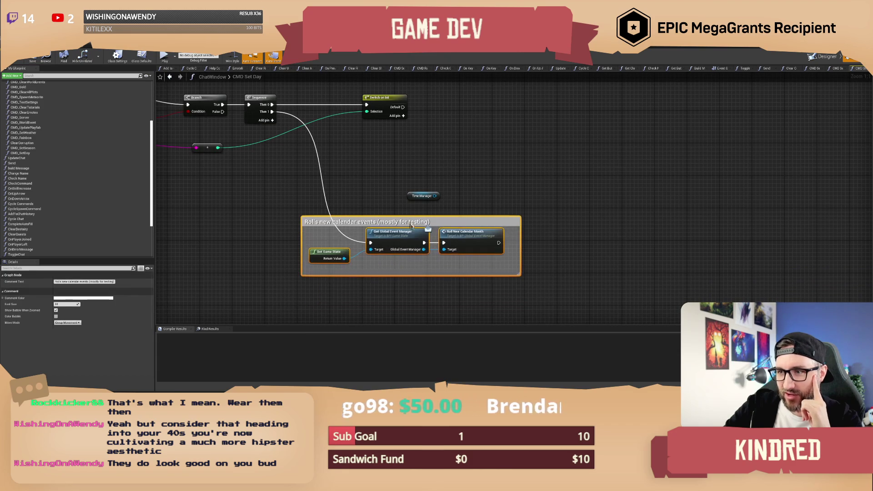
left_click(403, 162)
Raise the Time Manager node so it sits near Switch on Int
mouse_move(403, 162)
left_mouse_down()
mouse_move(400, 189)
mouse_move(416, 188)
left_mouse_up()
left_click(415, 212)
left_click(426, 212)
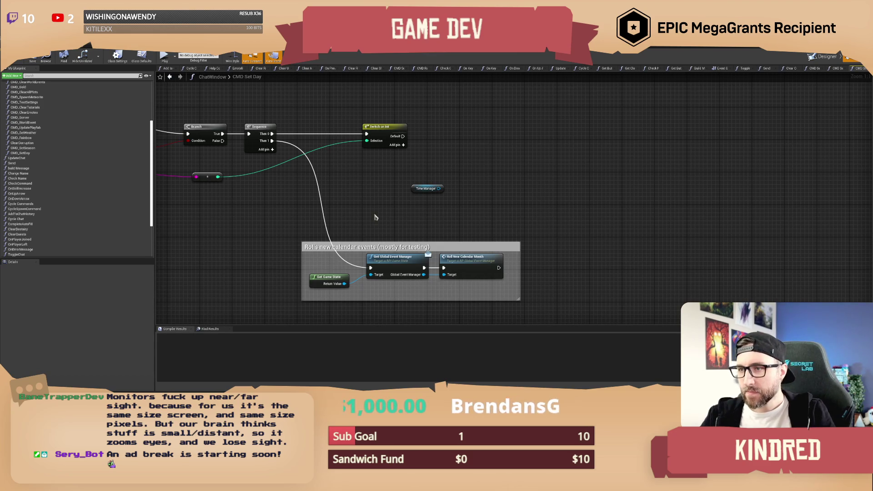
left_click_drag(384, 216, 423, 229)
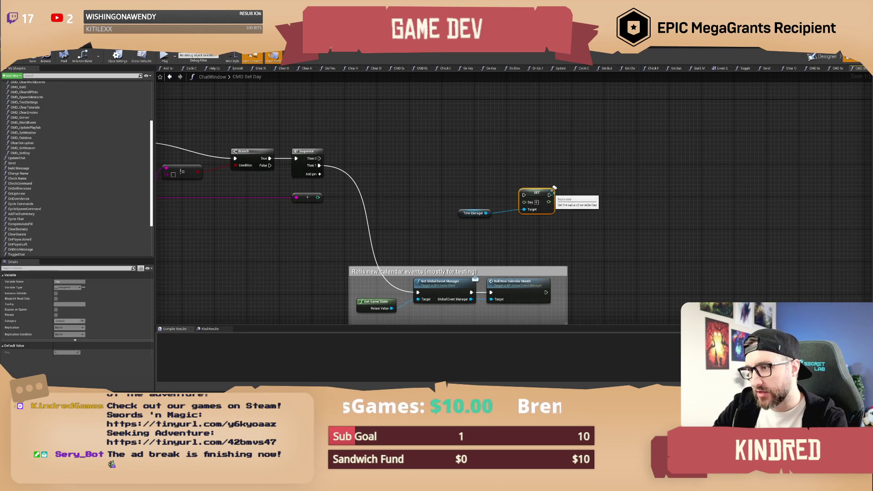
Place the SET Day node beside Time Manager and wire Sequence's Then 0 into it
left_click_drag(536, 191, 545, 152)
left_click(475, 168)
mouse_move(320, 159)
left_mouse_down()
mouse_move(500, 157)
mouse_move(564, 146)
mouse_move(551, 164)
left_mouse_up()
left_click(538, 143)
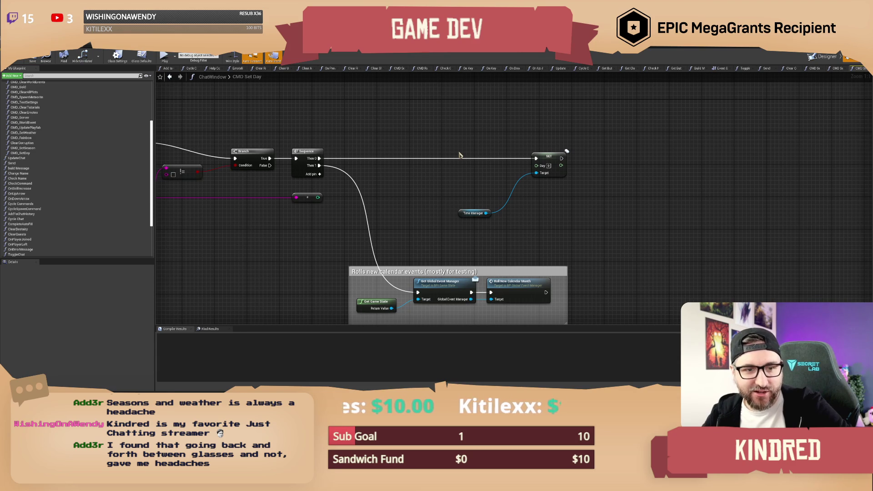
left_click_drag(441, 144, 430, 129)
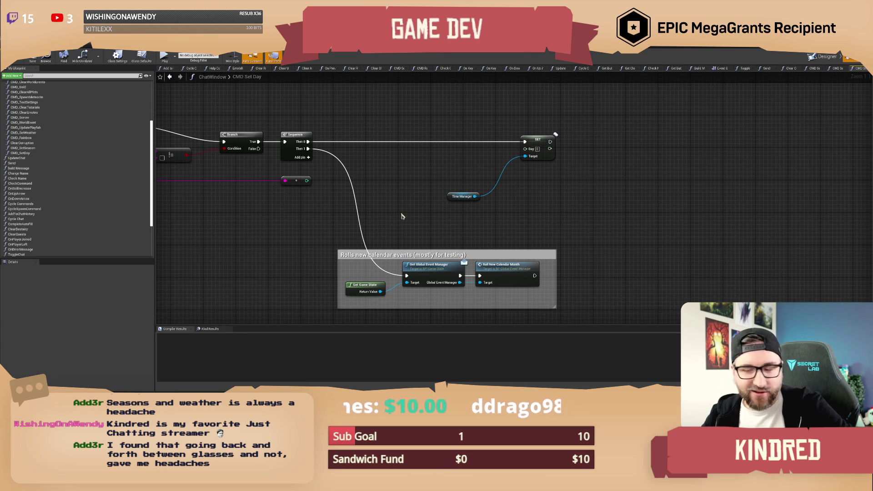
Delete the calendar-roll comment box together with its three nodes
left_click_drag(402, 214, 384, 206)
mouse_move(313, 220)
left_mouse_down()
mouse_move(605, 304)
mouse_move(548, 297)
left_mouse_up()
left_click_drag(404, 248, 391, 225)
left_click(513, 194)
left_click_drag(512, 193, 502, 206)
mouse_move(258, 214)
left_mouse_down()
mouse_move(564, 297)
mouse_move(597, 292)
left_mouse_up()
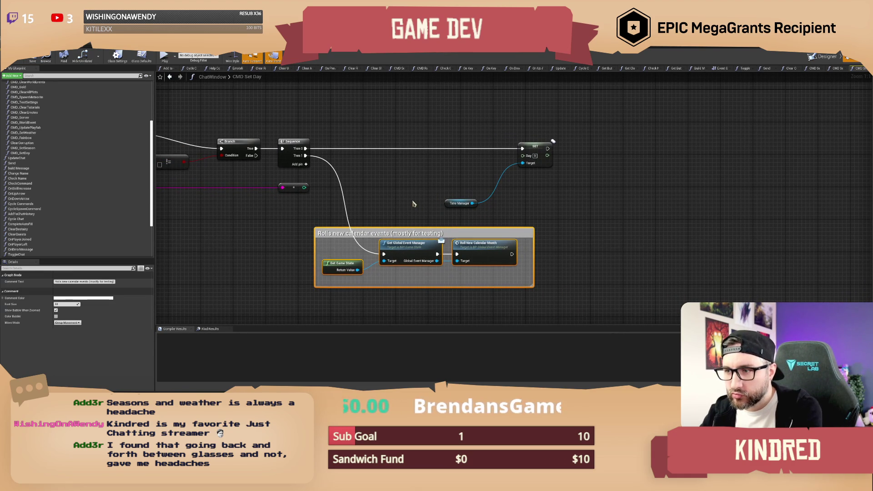
key("Delete")
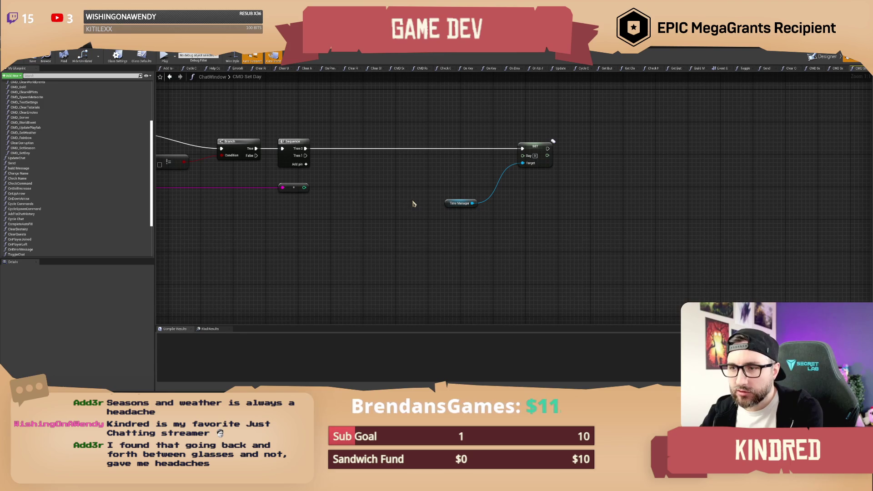
Duplicate the Time Manager node and insert a Get Date node from it between Sequence and SET
mouse_move(396, 187)
left_mouse_down()
mouse_move(376, 203)
mouse_move(475, 210)
left_mouse_up()
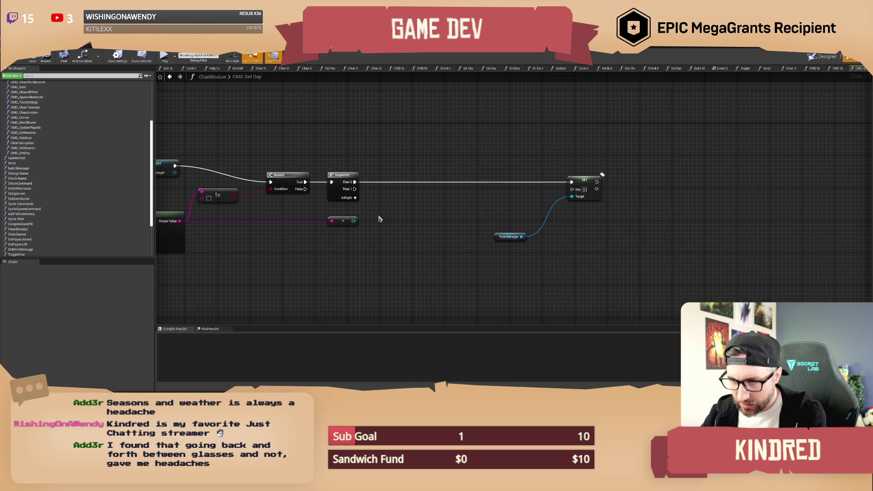
left_click_drag(376, 217, 356, 216)
left_click(485, 237)
key("ctrl+c")
key("ctrl+v")
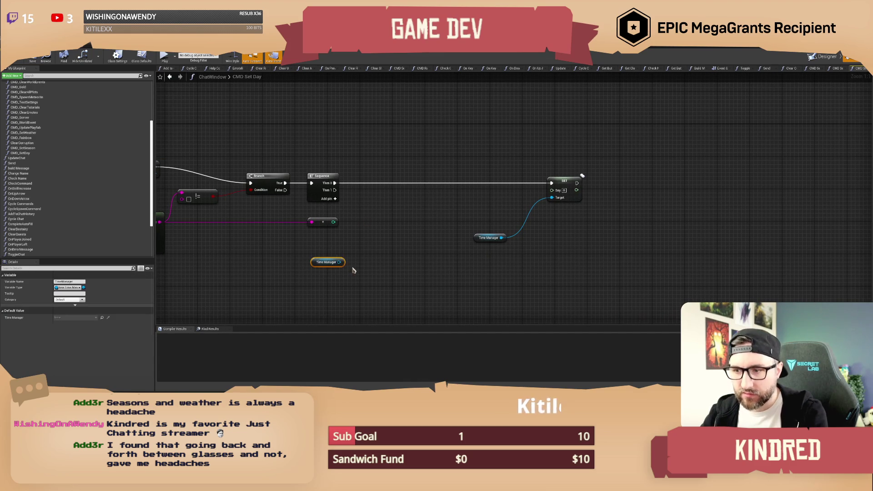
mouse_move(340, 262)
left_mouse_down()
mouse_move(400, 250)
mouse_move(366, 249)
left_mouse_up()
type("get date")
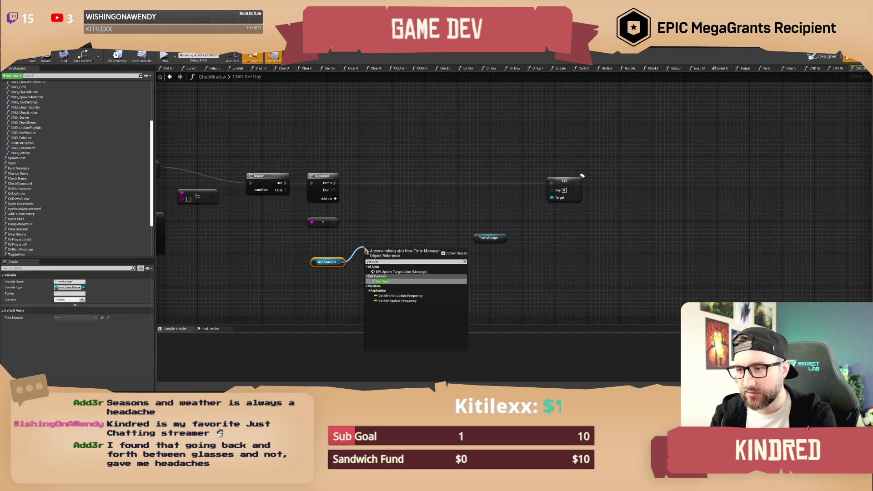
left_click(386, 282)
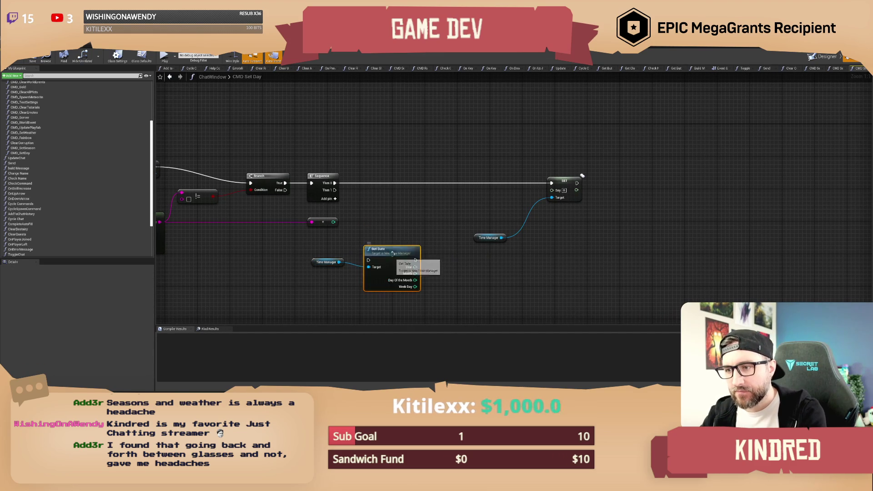
left_click_drag(382, 249, 390, 172)
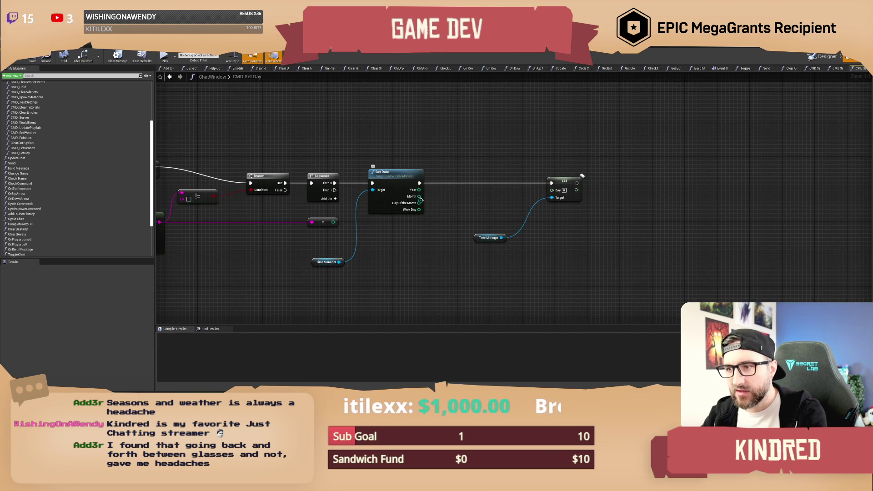
Shift the SET node and its Time Manager right to make room for Get Date
mouse_move(418, 203)
left_mouse_down()
mouse_move(452, 220)
mouse_move(446, 214)
left_mouse_up()
left_click(457, 205)
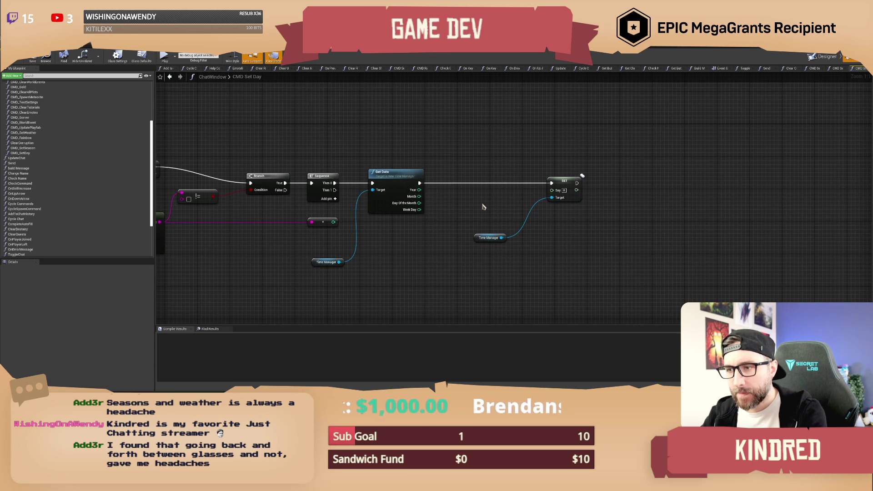
mouse_move(429, 250)
left_mouse_down()
mouse_move(547, 198)
mouse_move(671, 198)
left_mouse_up()
left_click(429, 220)
left_click_drag(429, 220, 452, 226)
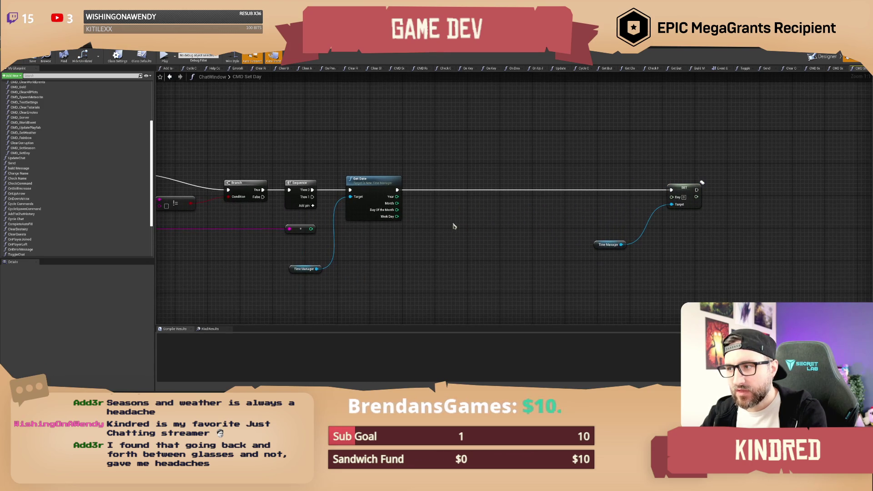
left_click_drag(317, 269, 395, 291)
Add a Get Day node from the lower Time Manager below Get Date, then compile ChatWindow
type("get day")
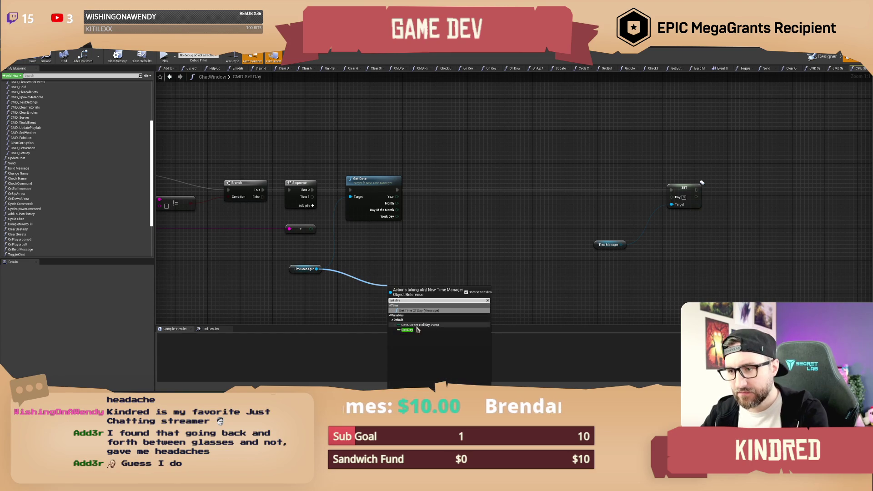
left_click(408, 329)
left_click_drag(398, 280, 381, 272)
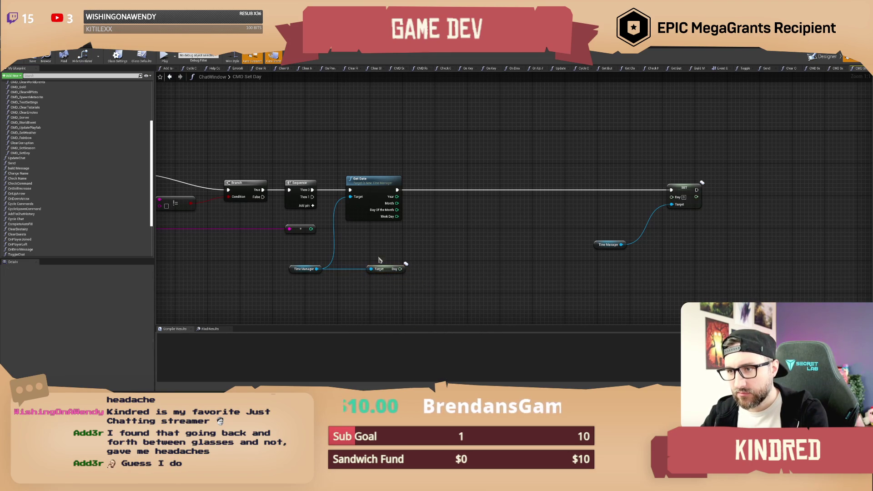
left_click(387, 278)
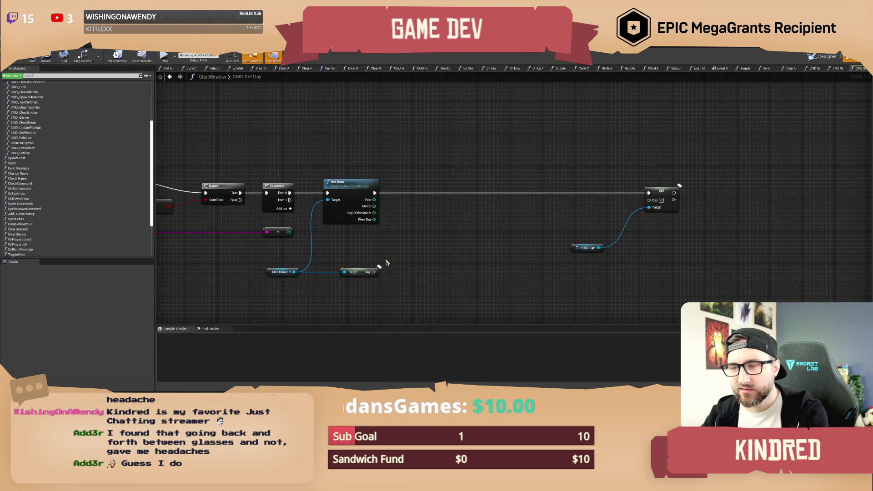
left_click_drag(386, 262, 378, 253)
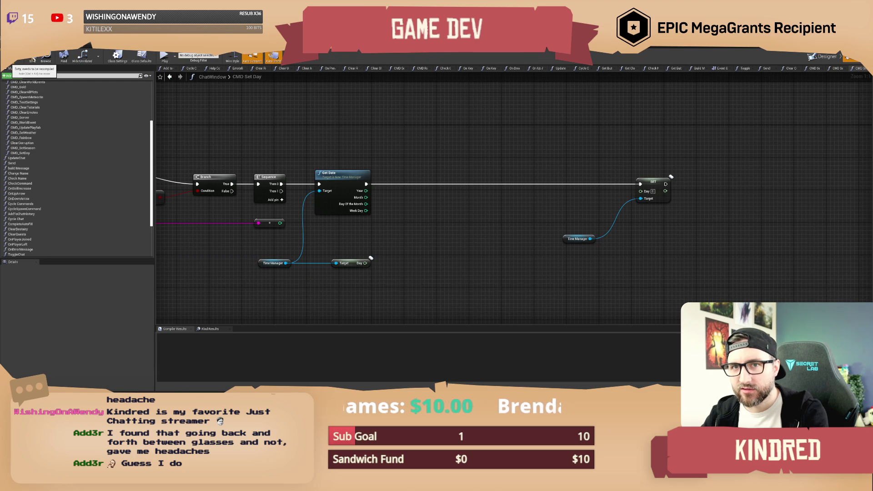
left_click(33, 58)
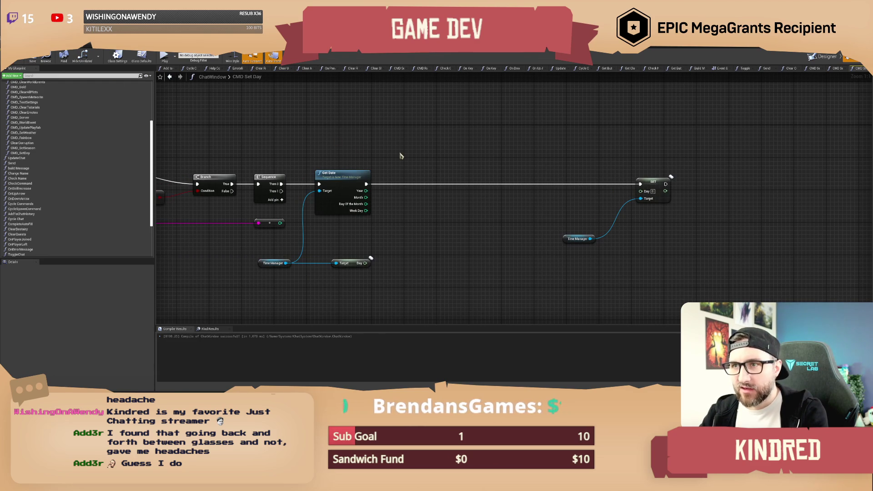
left_click_drag(402, 227, 413, 227)
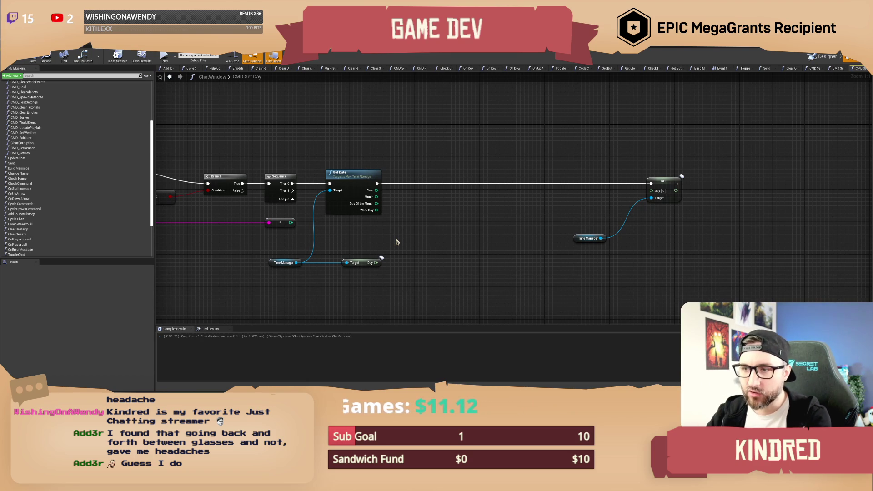
left_click_drag(397, 241, 393, 230)
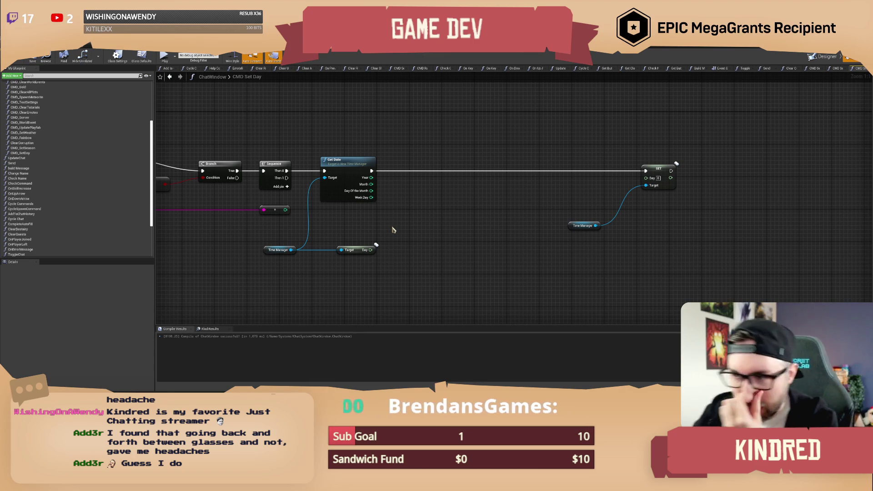
Save the ChatWindow Blueprint
mouse_move(391, 246)
left_mouse_down()
mouse_move(366, 246)
mouse_move(375, 243)
mouse_move(336, 214)
left_mouse_up()
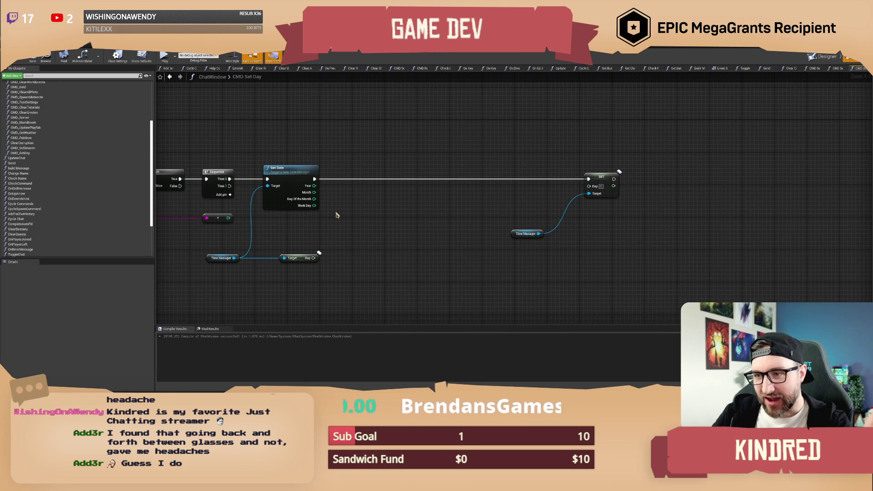
left_click_drag(336, 214, 341, 218)
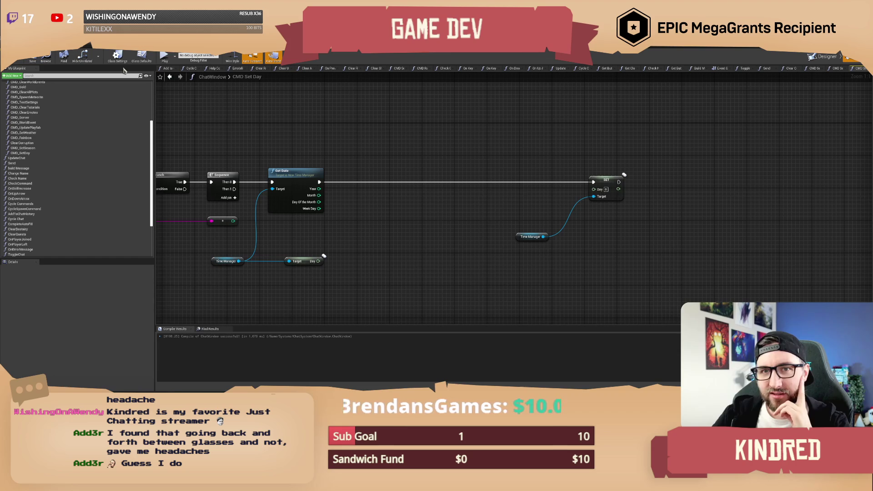
left_click(34, 58)
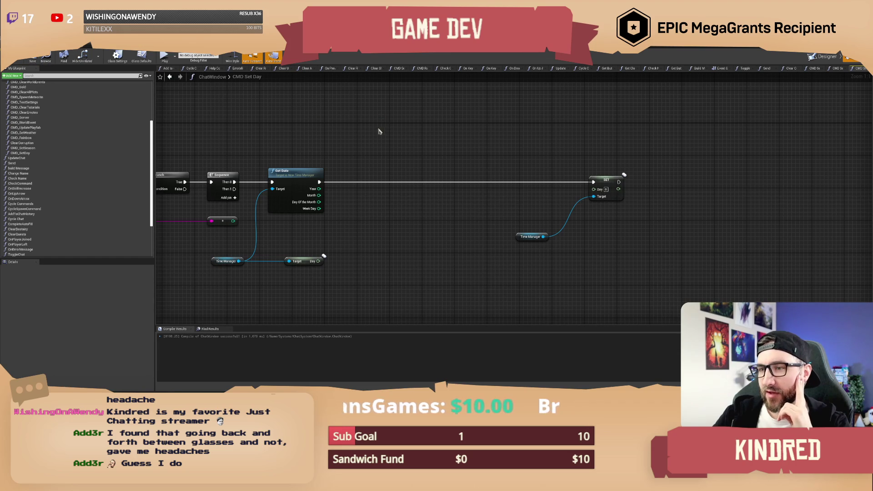
Drag wires from the Day and Month pins without connecting them
left_click_drag(377, 125, 367, 130)
mouse_move(350, 211)
left_mouse_down()
mouse_move(331, 217)
mouse_move(305, 200)
mouse_move(363, 228)
left_mouse_up()
key("Escape")
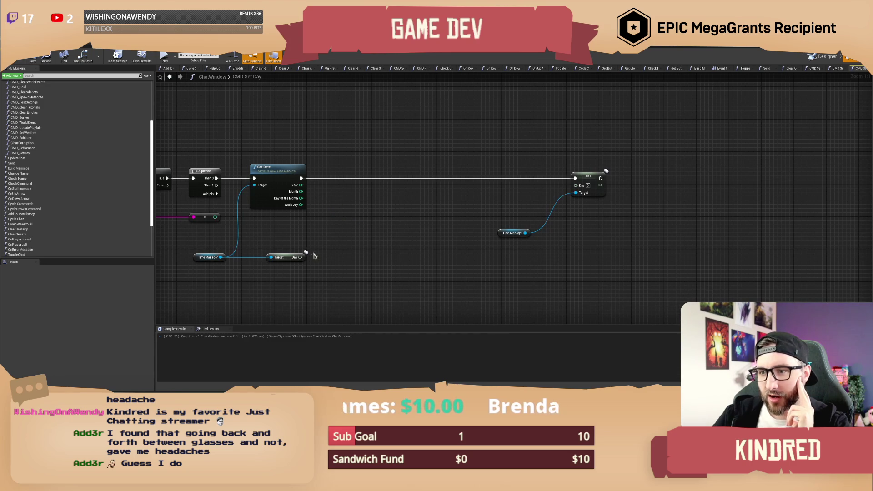
mouse_move(299, 258)
left_mouse_down()
mouse_move(535, 204)
mouse_move(577, 184)
mouse_move(389, 250)
left_mouse_up()
left_click(301, 246)
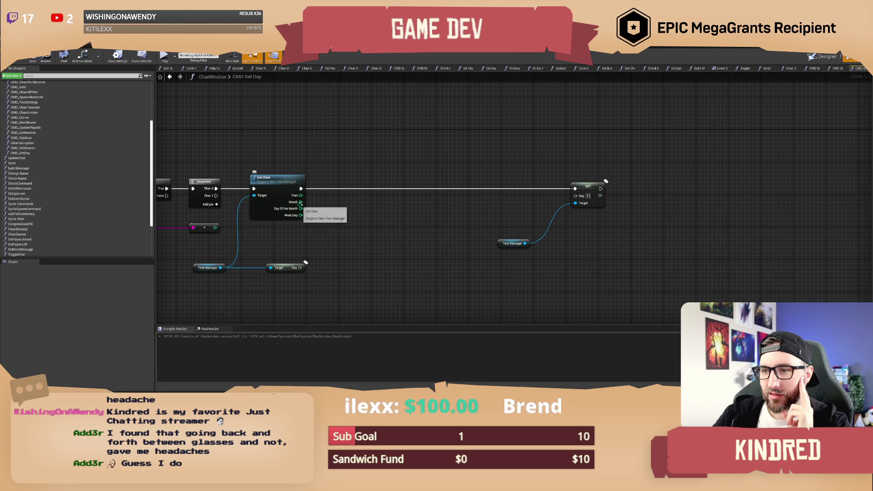
left_click_drag(300, 202, 364, 236)
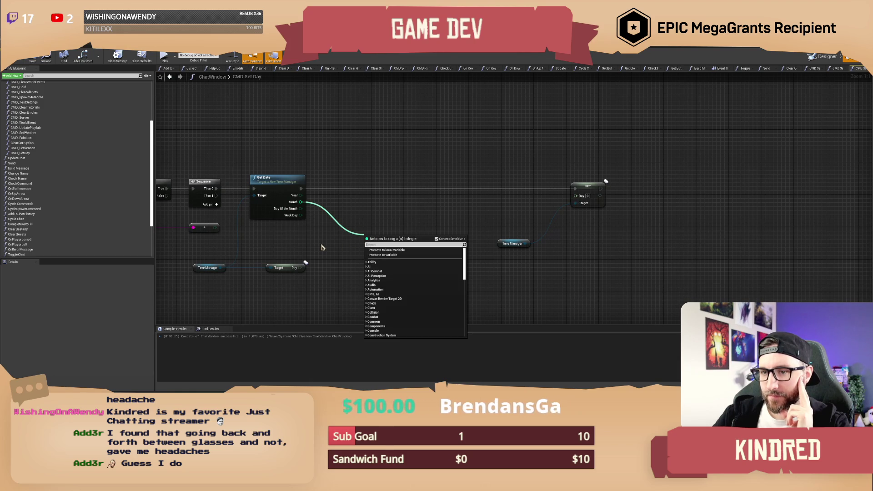
Dismiss the Month pin's node list without adding anything
left_click(321, 247)
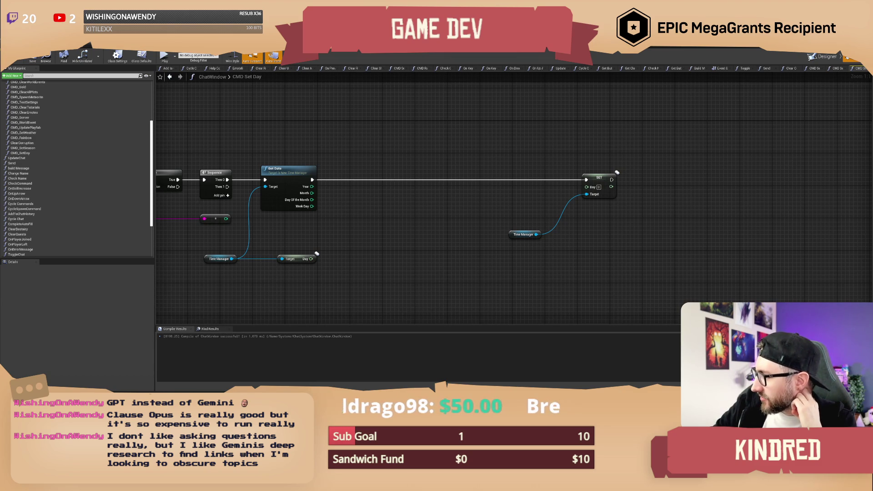
Wire the Day value into SET's Day input and move Get Date below the execution line
left_click_drag(418, 233, 455, 245)
left_click_drag(351, 274, 628, 202)
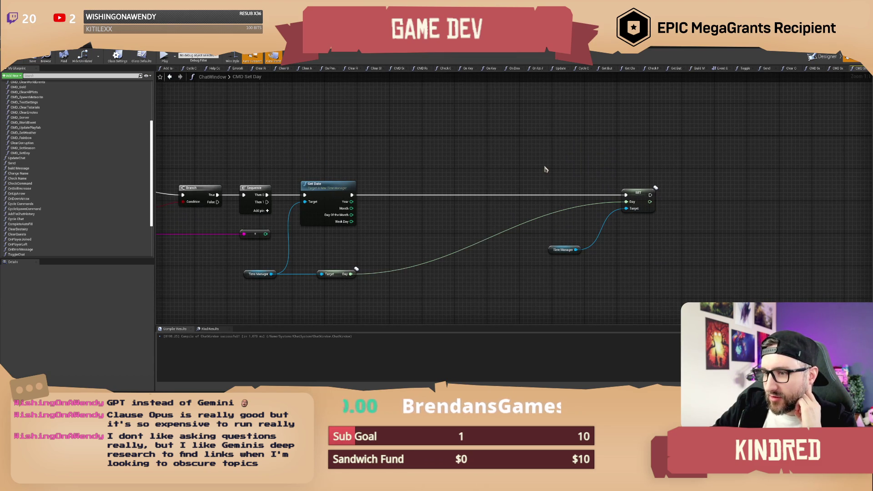
left_click_drag(344, 253, 343, 285)
left_click_drag(375, 265, 427, 253)
left_click(377, 178)
mouse_move(377, 179)
left_mouse_down()
mouse_move(397, 201)
mouse_move(471, 215)
mouse_move(382, 226)
left_mouse_up()
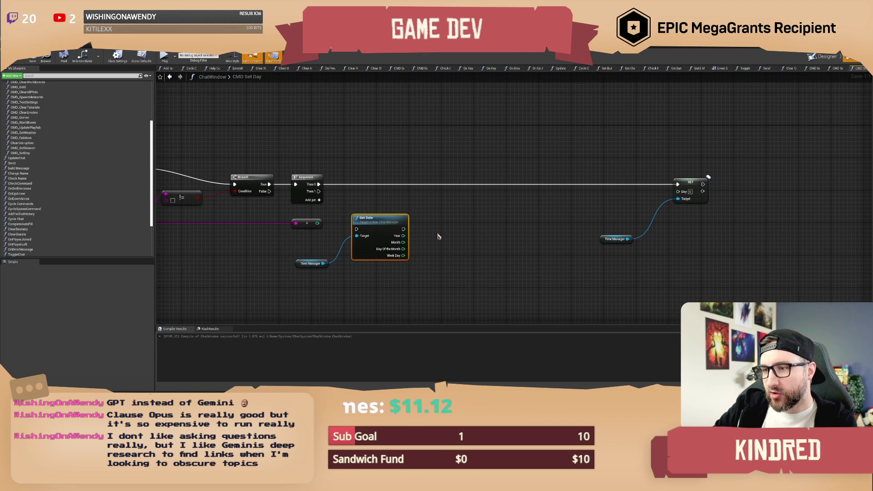
Nudge the SET and Time Manager nodes slightly left to tidy the layout
left_click_drag(433, 235, 409, 227)
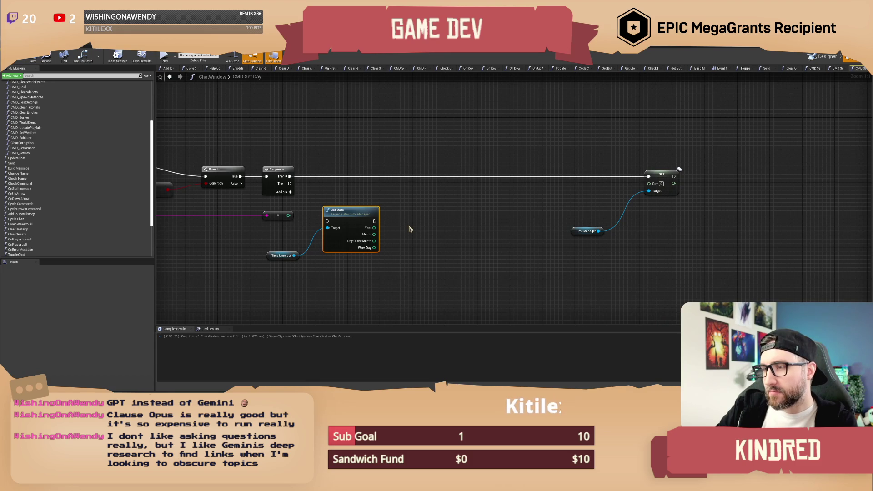
left_click_drag(547, 134, 667, 252)
left_click_drag(661, 181, 656, 181)
left_click(610, 170)
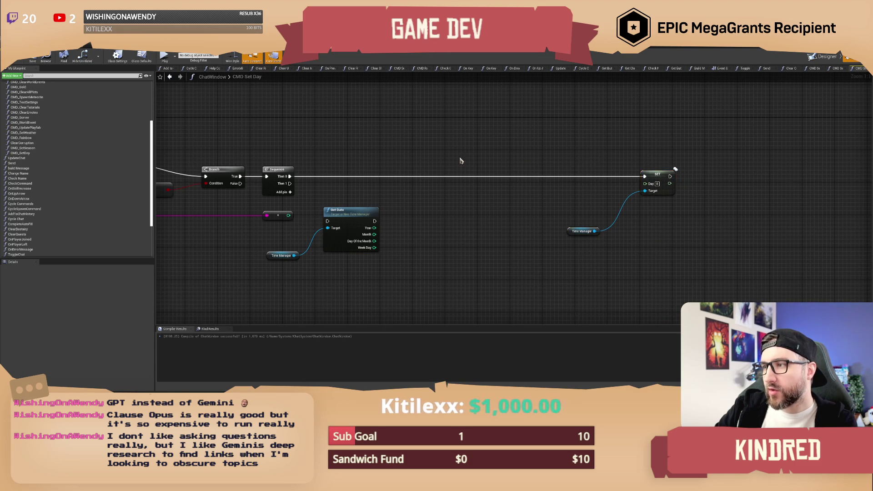
left_click_drag(460, 159, 479, 138)
mouse_move(431, 198)
left_mouse_down()
mouse_move(432, 215)
mouse_move(404, 239)
left_mouse_up()
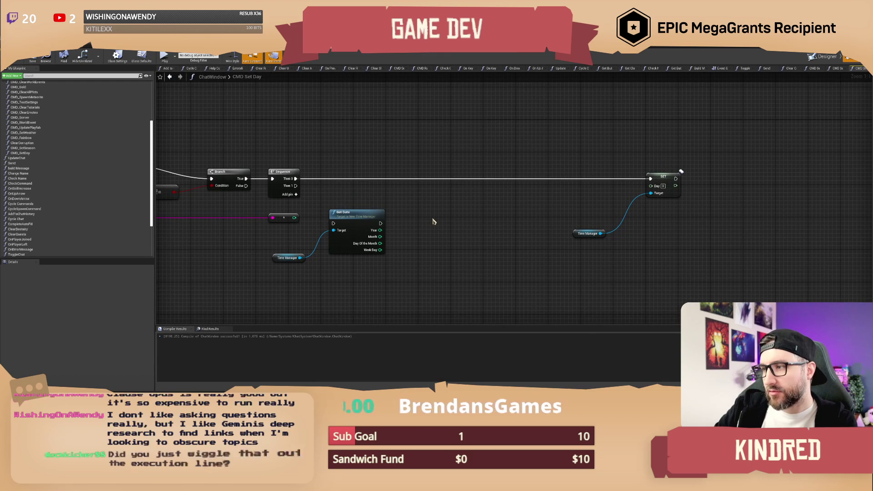
left_click_drag(427, 216, 418, 219)
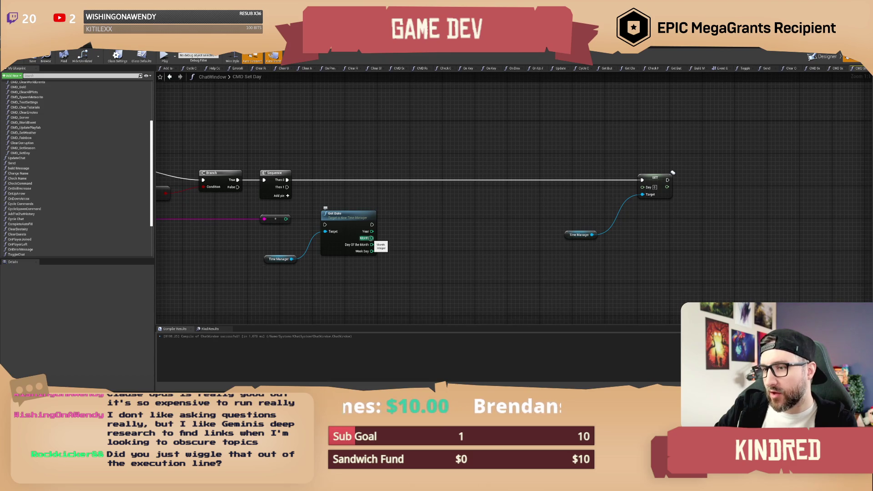
Replace Get Date with a Get Season node on Time Manager feeding a new Select node
mouse_move(371, 238)
left_mouse_down()
mouse_move(404, 225)
mouse_move(323, 258)
mouse_move(326, 265)
mouse_move(322, 244)
mouse_move(404, 230)
left_mouse_up()
key("Delete")
type("get season")
key("Return")
type("select")
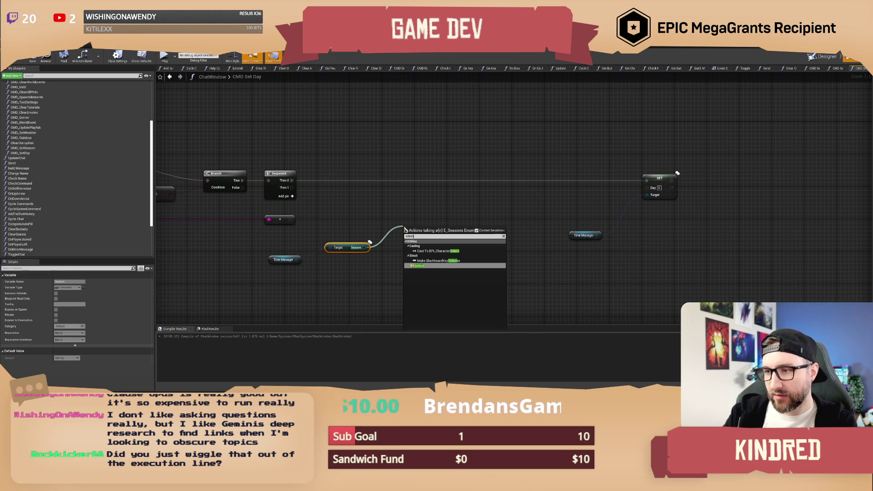
left_click(440, 259)
Feed the Select result into a new integer Add node and set Summer to 10
left_click_drag(291, 219, 505, 210)
type("+")
key("Return")
left_click_drag(446, 236, 492, 213)
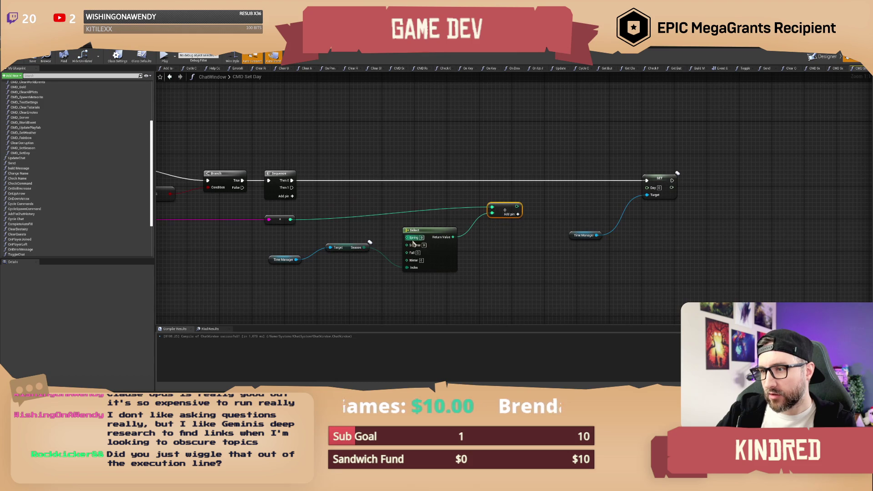
type("10")
key("Return")
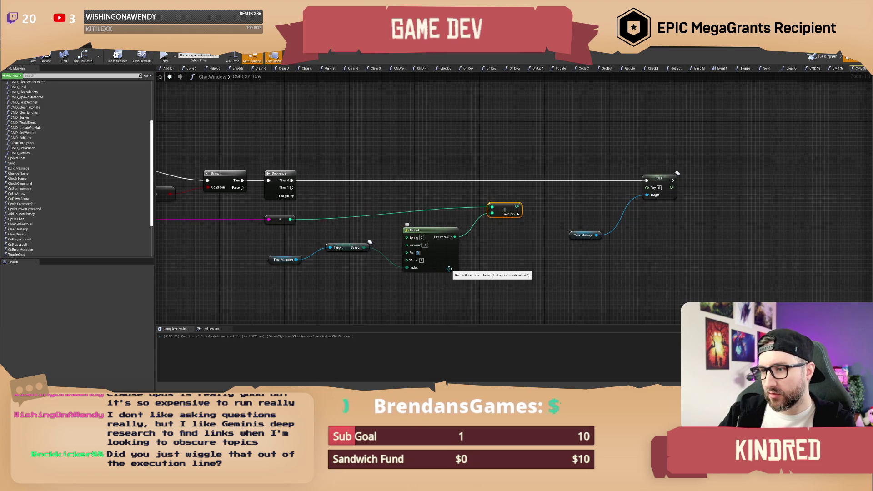
Wire the Add result into SET's Day pin via an auto-created conversion node placed beside Add
key("shift+Tab")
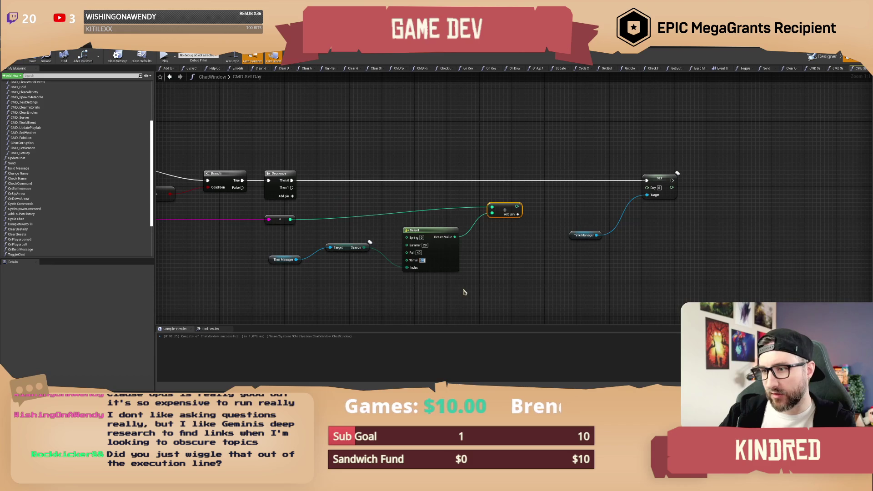
left_click_drag(516, 206, 647, 188)
left_click_drag(577, 195, 549, 207)
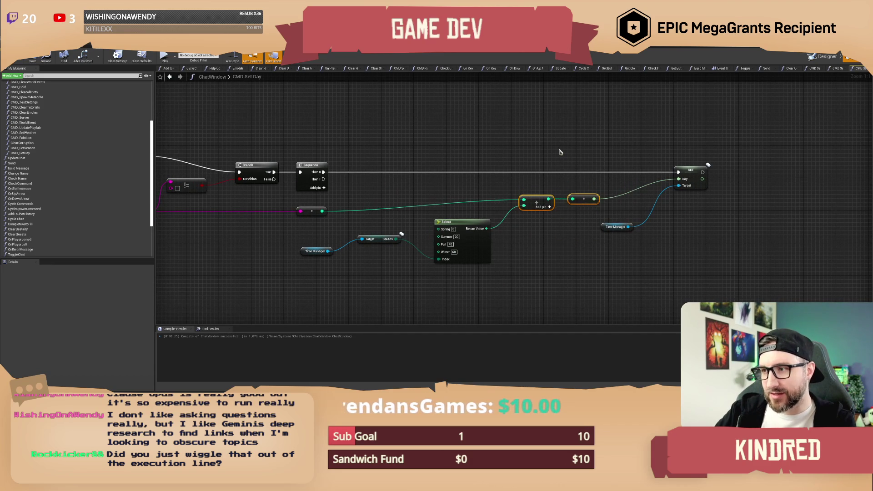
left_click_drag(561, 149, 549, 155)
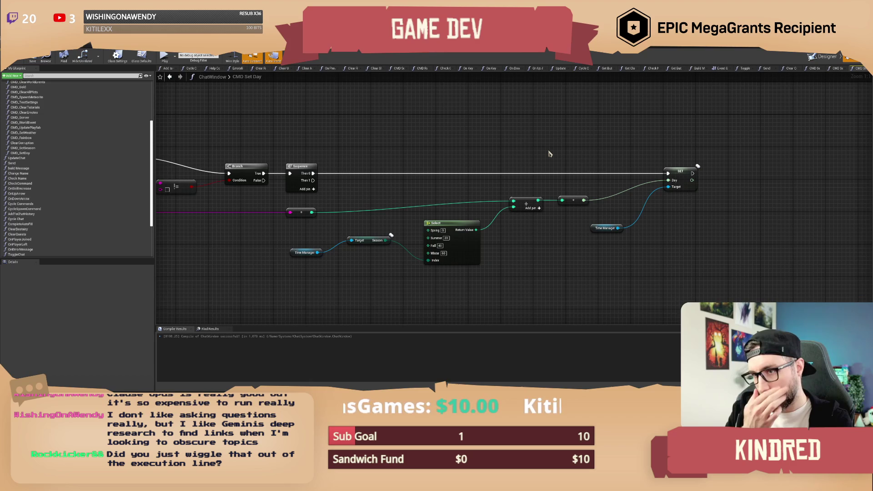
Straighten the Time Manager, Season and Select nodes into one row and lower them slightly
left_click_drag(449, 286, 288, 233)
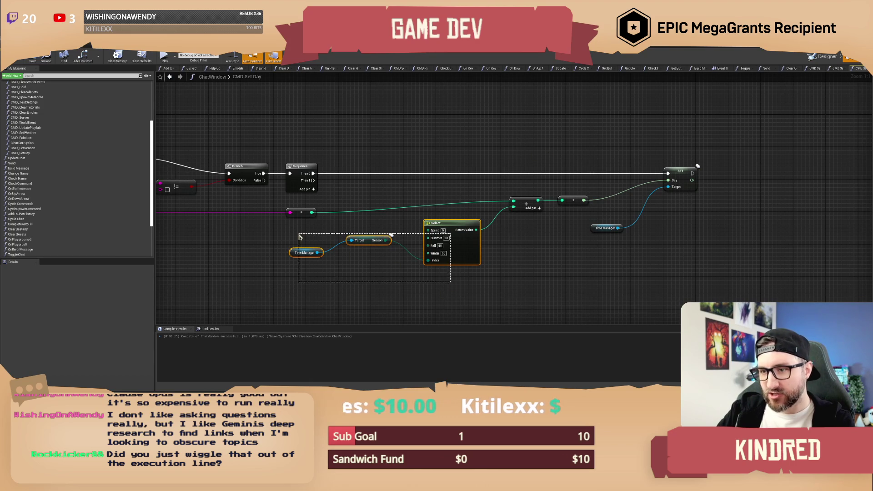
key("q")
left_click_drag(450, 208, 452, 229)
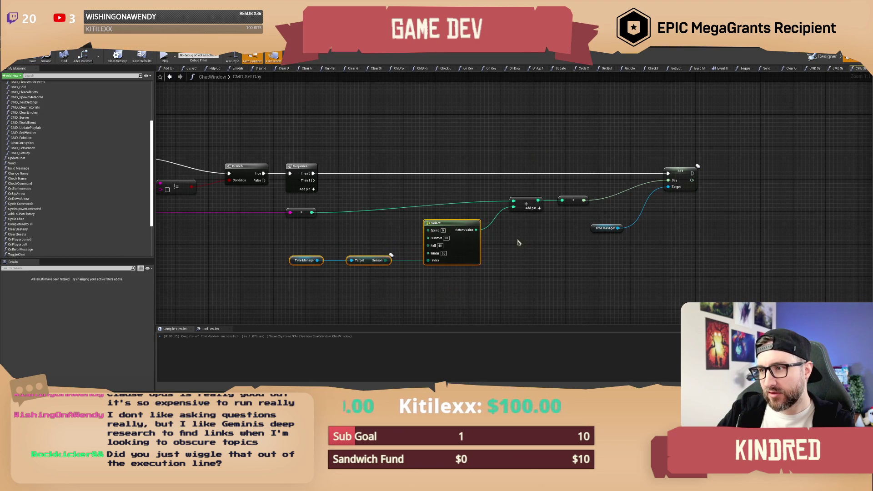
left_click(491, 239)
left_click_drag(538, 247, 527, 245)
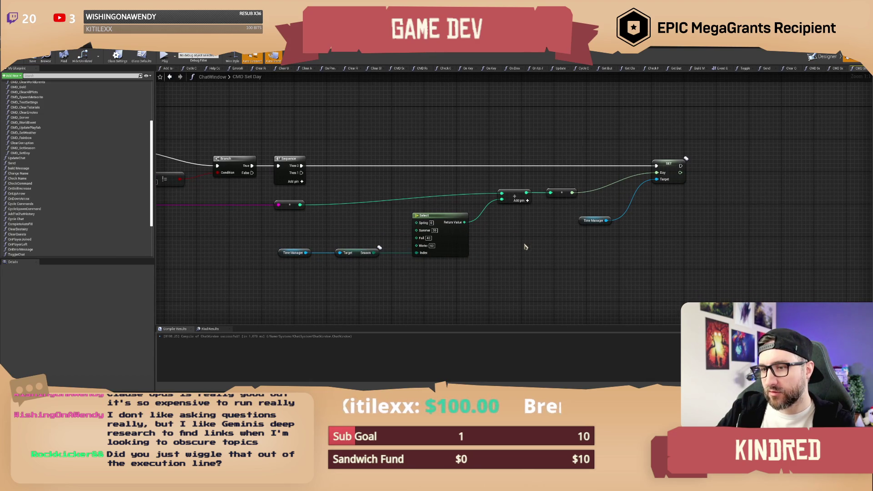
left_click_drag(484, 274, 476, 269)
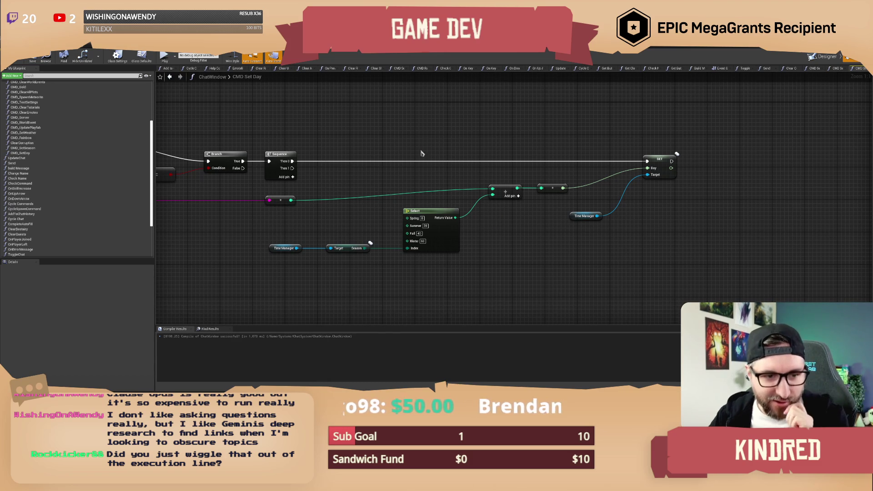
Delete the stray conversion node and detach the Sequence node so Branch True feeds SET directly
scroll(537, 245, "down", 1)
scroll(536, 246, "up", 1)
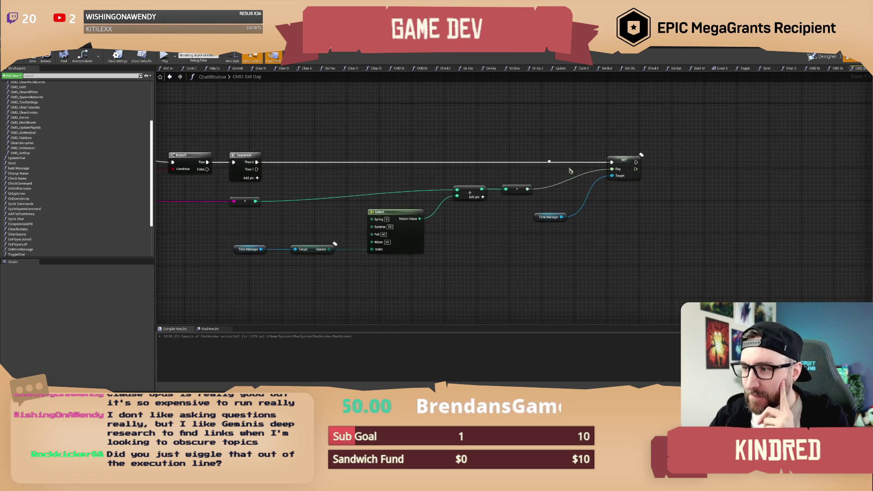
scroll(307, 208, "down", 1)
scroll(307, 208, "up", 1)
left_click_drag(307, 208, 325, 228)
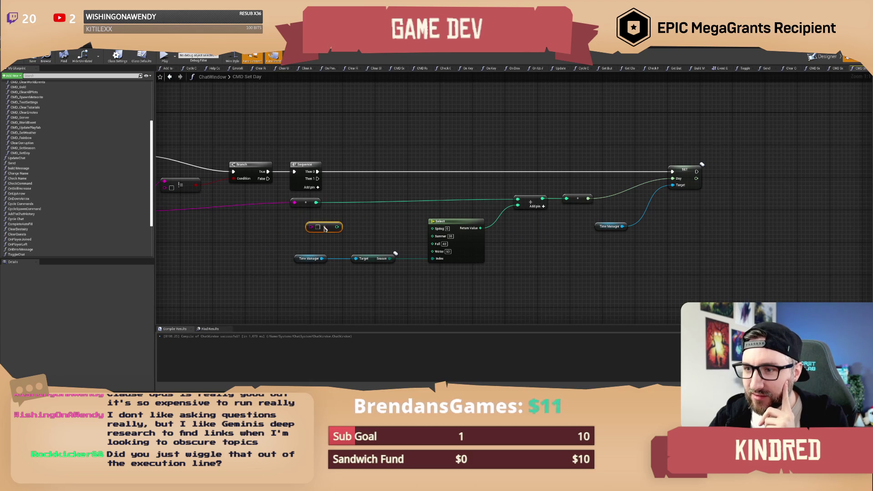
left_click_drag(265, 240, 300, 234)
key("Delete")
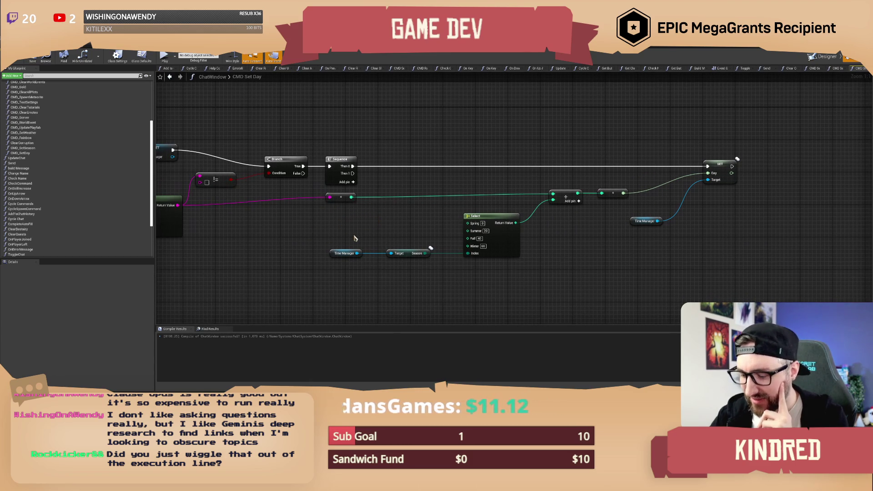
key("ctrl+z")
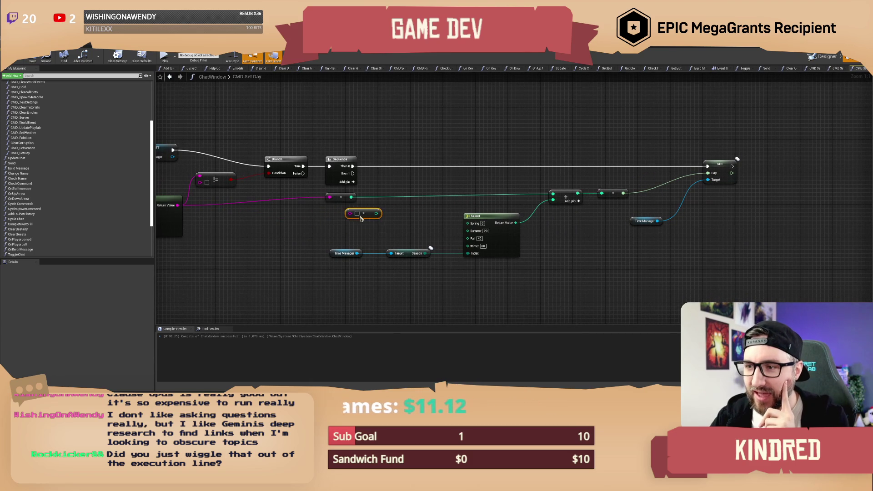
key("Delete")
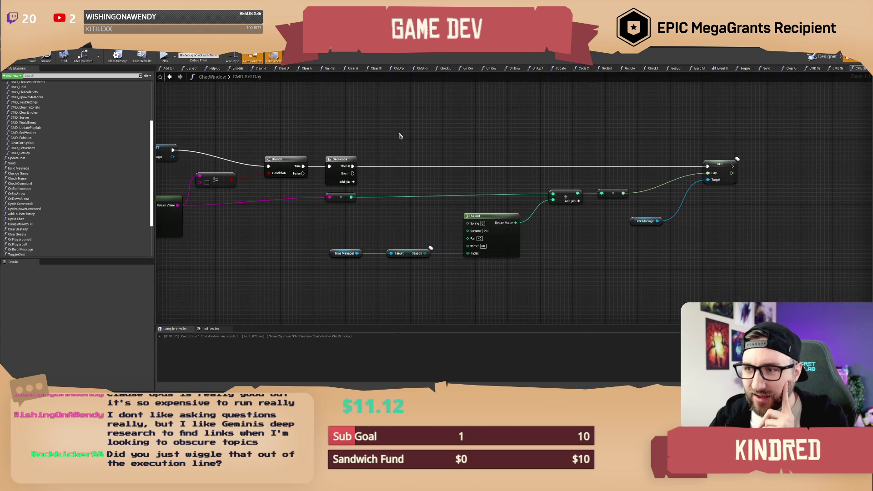
left_click_drag(394, 133, 437, 156)
left_click_drag(389, 189, 400, 143)
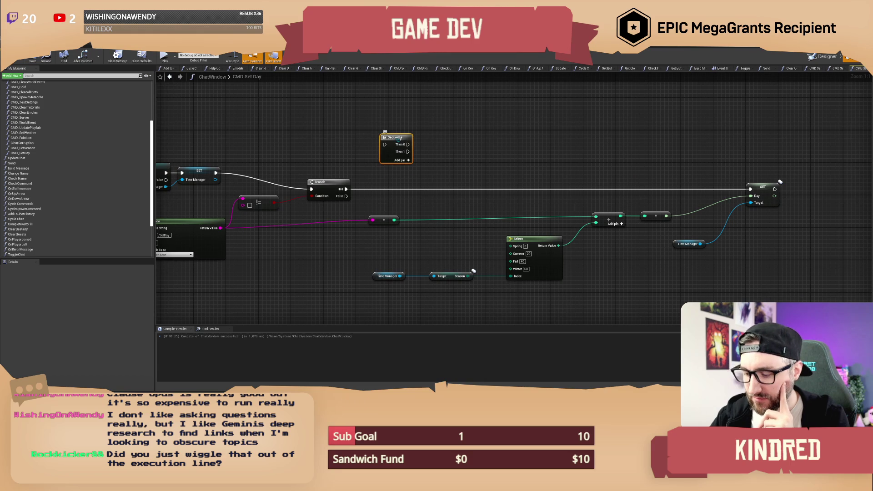
Delete the unwired Sequence node and compile the ChatWindow Blueprint
key("Delete")
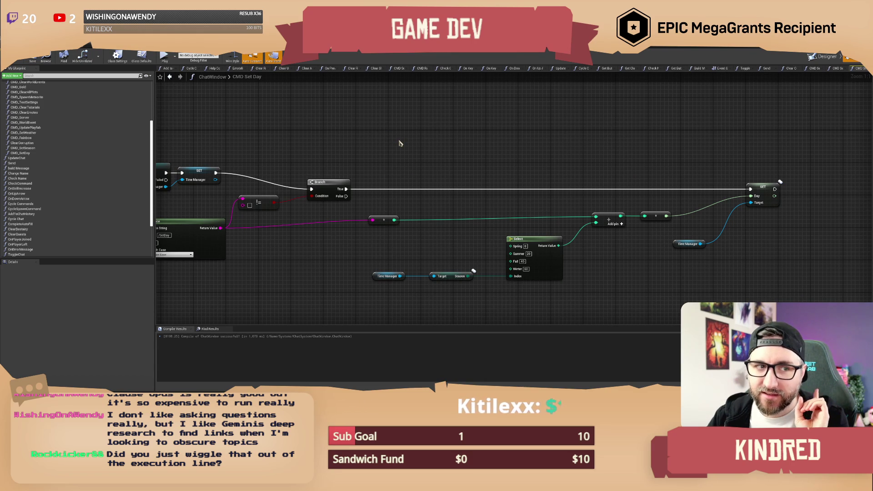
left_click_drag(384, 143, 417, 163)
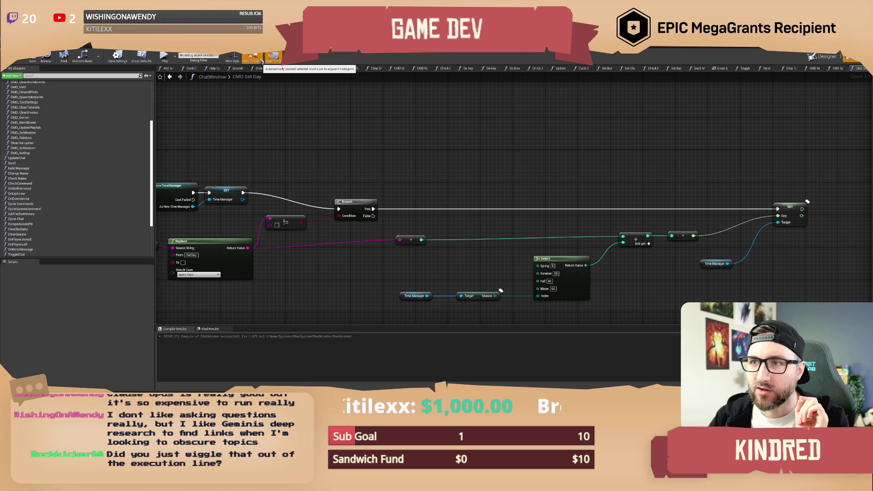
mouse_move(436, 181)
left_mouse_down()
mouse_move(388, 163)
mouse_move(396, 165)
left_mouse_up()
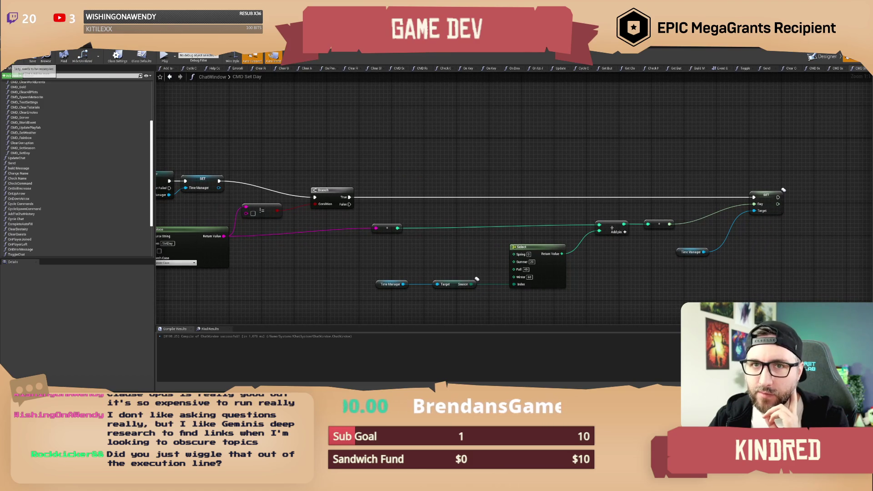
left_click(14, 57)
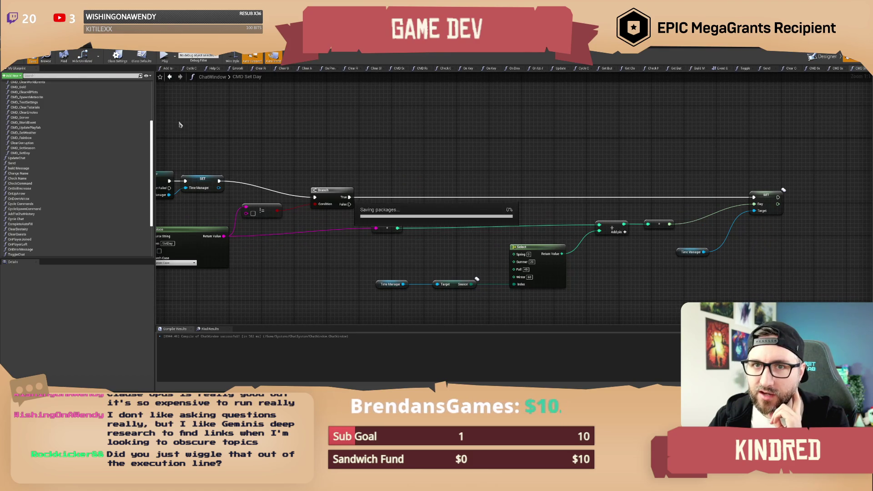
mouse_move(504, 176)
left_mouse_down()
mouse_move(460, 177)
mouse_move(457, 221)
left_mouse_up()
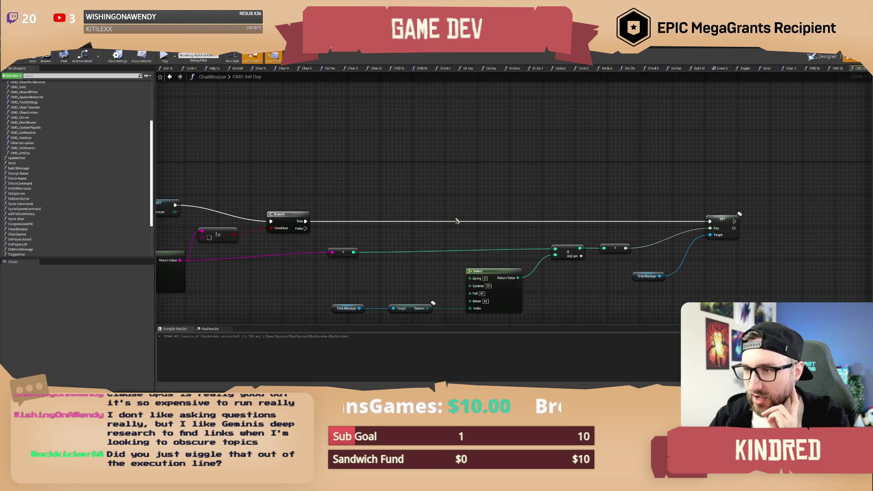
left_click(437, 155)
mouse_move(453, 148)
left_mouse_down()
mouse_move(445, 222)
mouse_move(456, 177)
left_mouse_up()
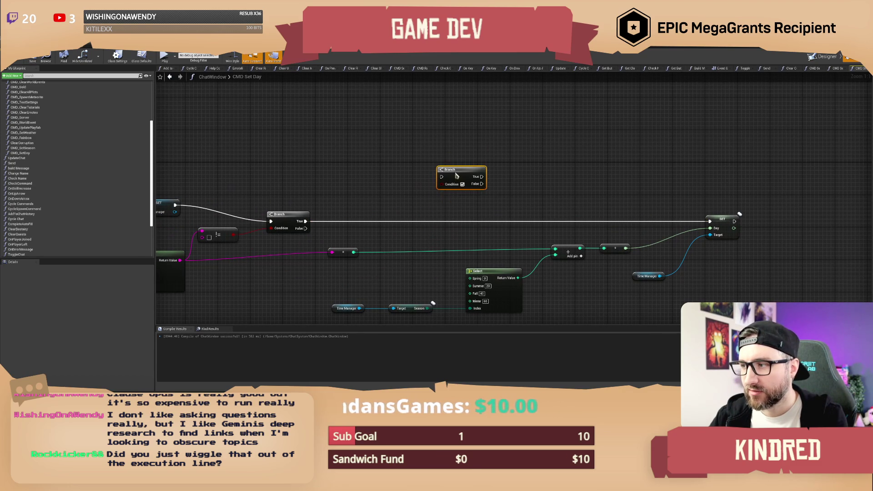
left_click(626, 176)
mouse_move(315, 175)
left_mouse_down()
mouse_move(418, 200)
mouse_move(419, 211)
mouse_move(381, 211)
left_mouse_up()
mouse_move(507, 170)
left_mouse_down()
mouse_move(383, 215)
mouse_move(598, 195)
mouse_move(707, 213)
mouse_move(470, 204)
mouse_move(433, 195)
mouse_move(462, 172)
left_mouse_up()
left_click(469, 204)
key("Delete")
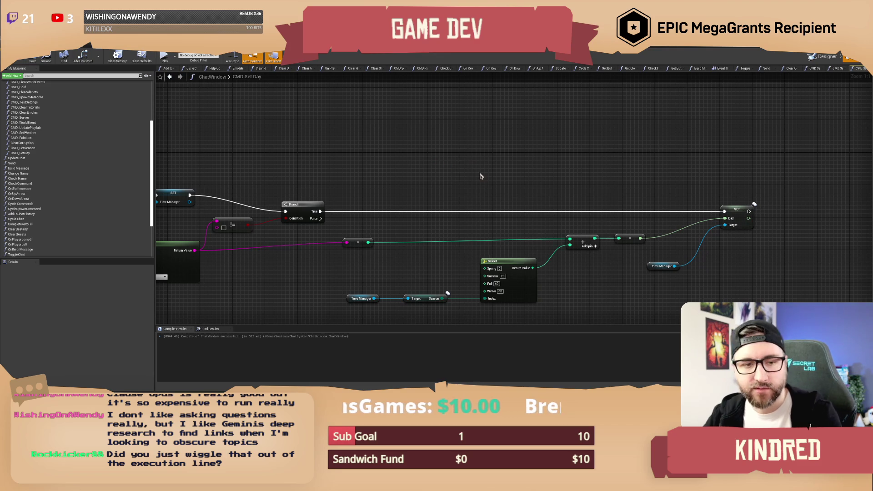
left_click_drag(389, 187, 418, 174)
left_click_drag(376, 212, 684, 237)
left_click_drag(640, 269, 611, 266)
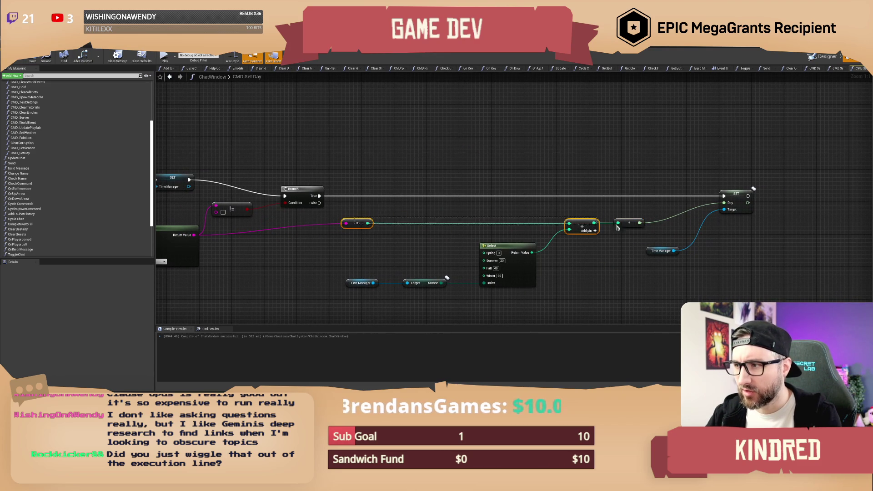
left_click(622, 253)
left_click_drag(623, 254, 602, 253)
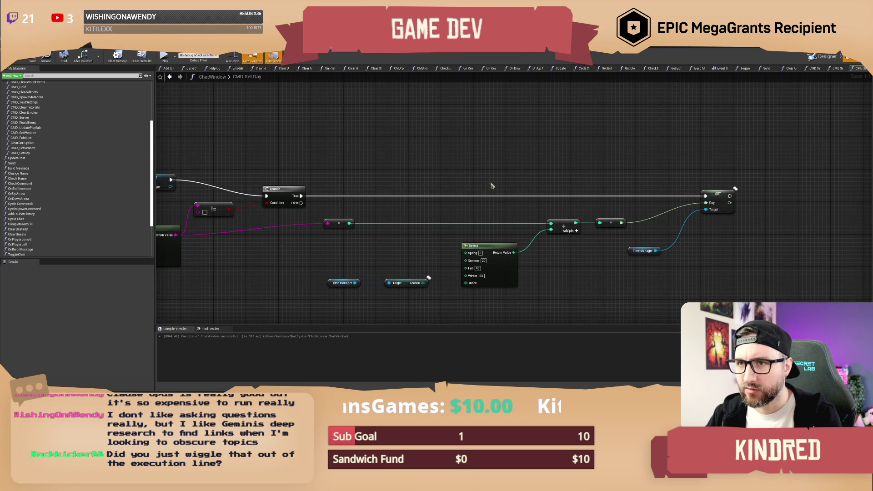
Preview the right-angled wire style, then return the wires to curved splines
left_click_drag(387, 159, 387, 182)
left_click_drag(335, 171, 363, 170)
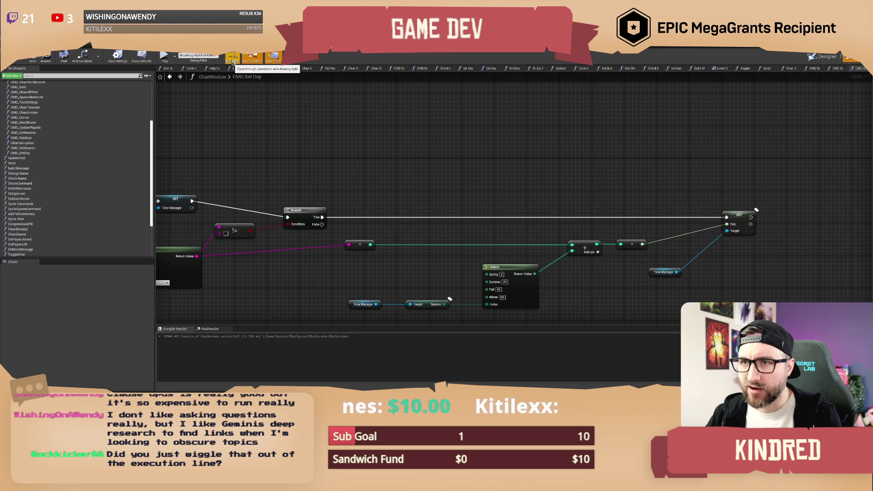
left_click(232, 61)
mouse_move(379, 177)
left_mouse_down()
mouse_move(403, 167)
mouse_move(647, 158)
mouse_move(661, 143)
mouse_move(440, 148)
left_mouse_up()
left_click(233, 62)
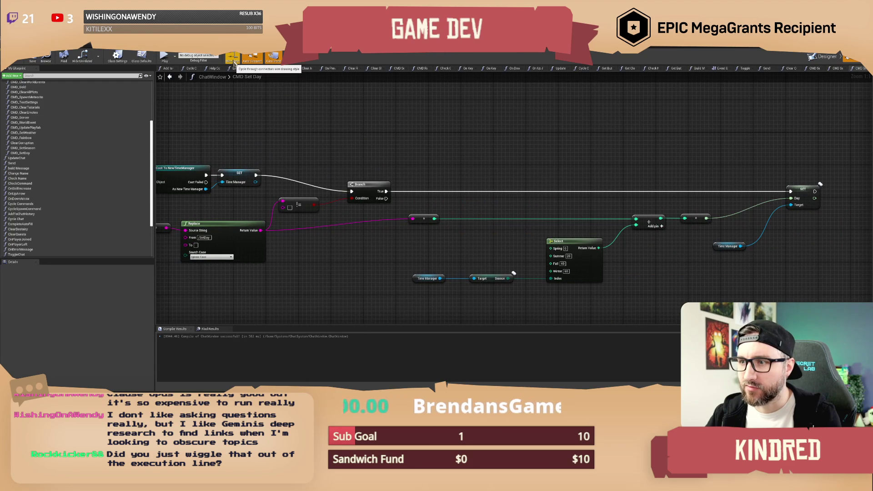
left_click_drag(571, 169, 448, 168)
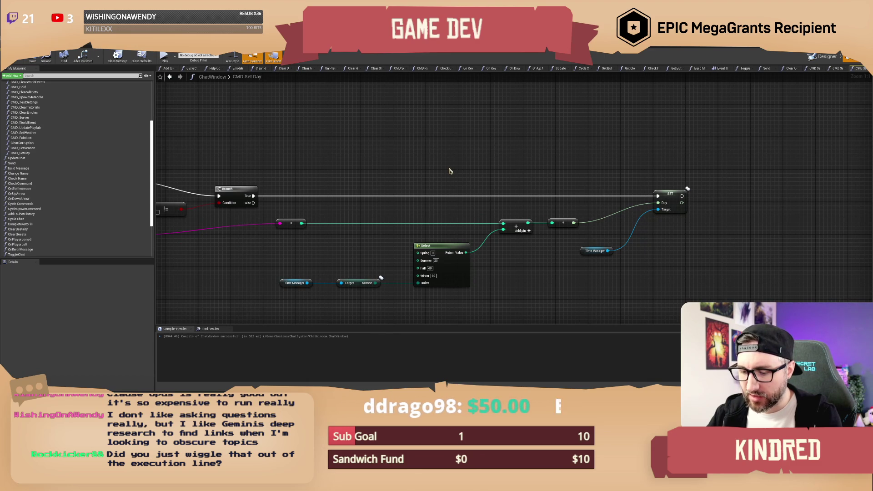
left_click_drag(449, 171, 491, 179)
left_click(233, 58)
left_click(235, 60)
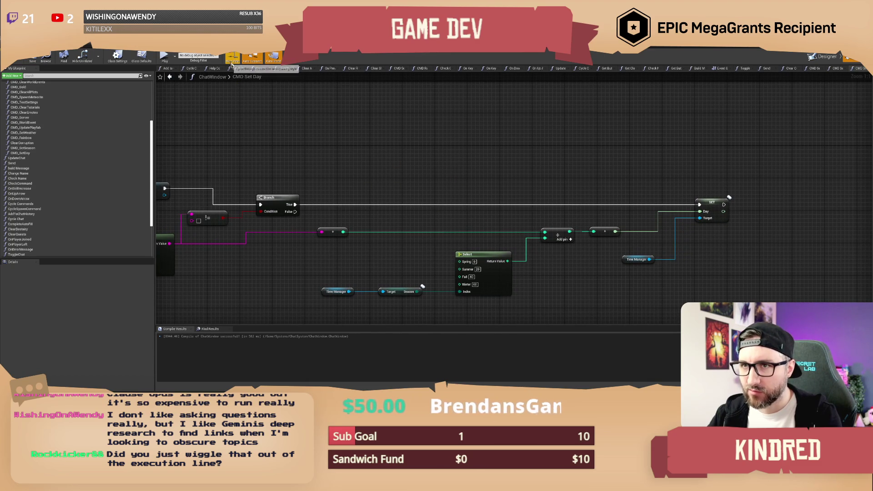
left_click(232, 64)
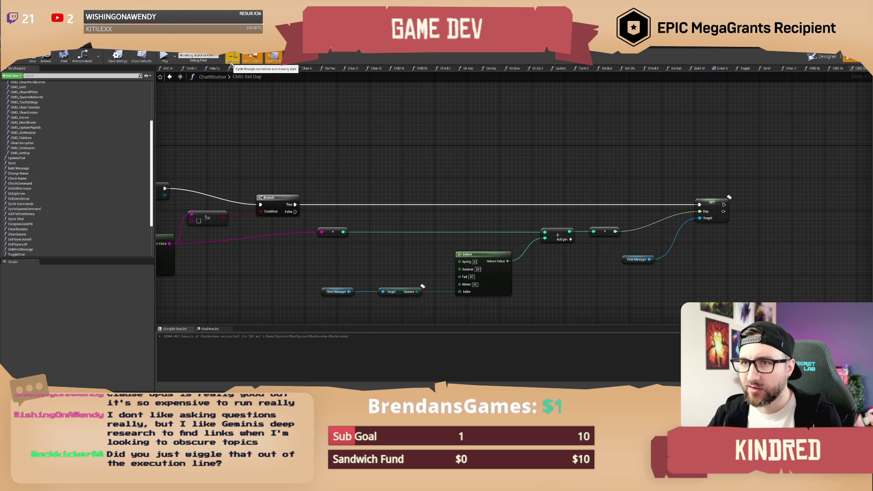
mouse_move(464, 162)
left_mouse_down()
mouse_move(415, 164)
mouse_move(452, 137)
left_mouse_up()
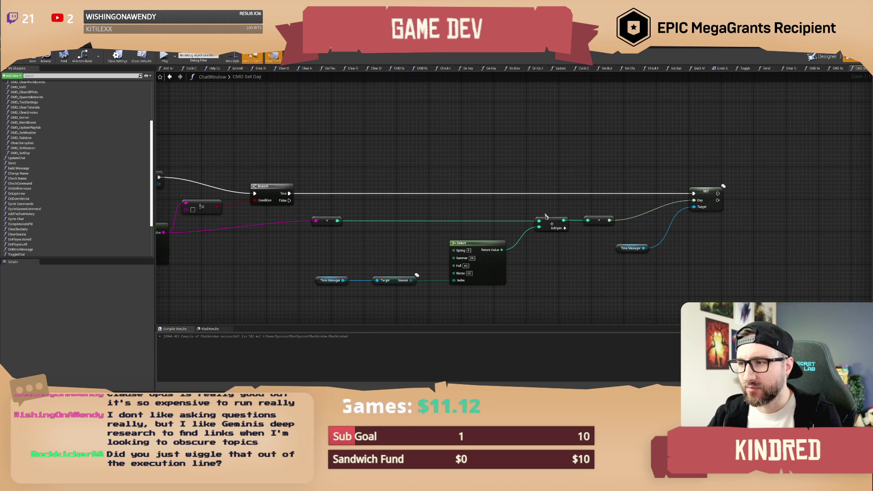
left_click_drag(567, 161, 490, 160)
Move the Day SET node about 90 px left and bring its Time Manager getter alongside
left_click_drag(613, 190, 573, 190)
left_click_drag(528, 246, 496, 237)
left_click(458, 159)
left_click_drag(457, 159, 485, 166)
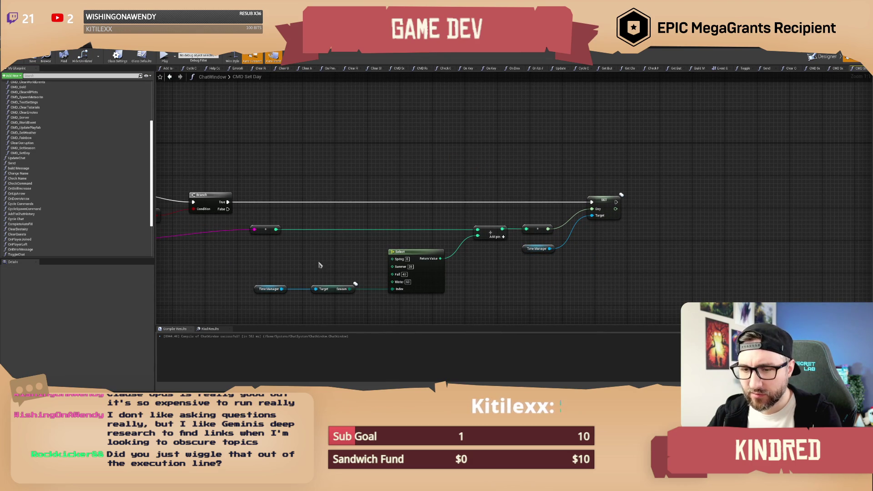
left_click_drag(359, 160, 384, 169)
left_click_drag(352, 271, 376, 275)
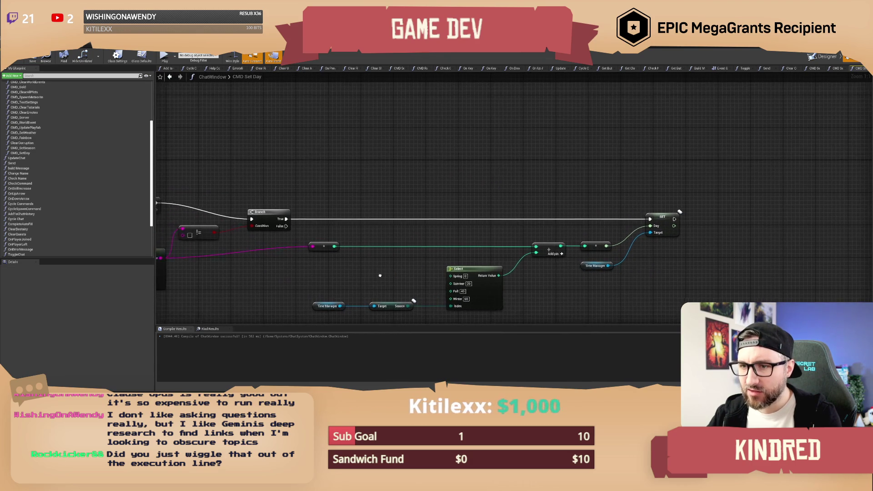
left_click_drag(301, 193, 328, 194)
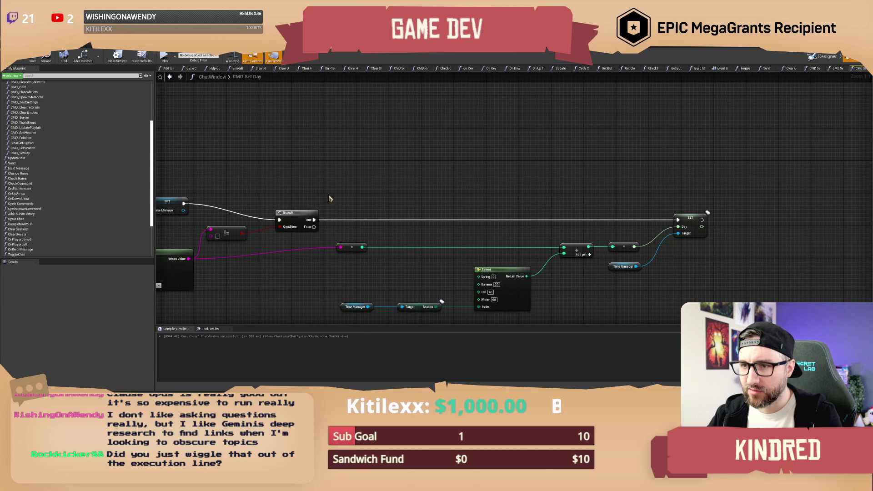
left_click_drag(395, 175, 367, 169)
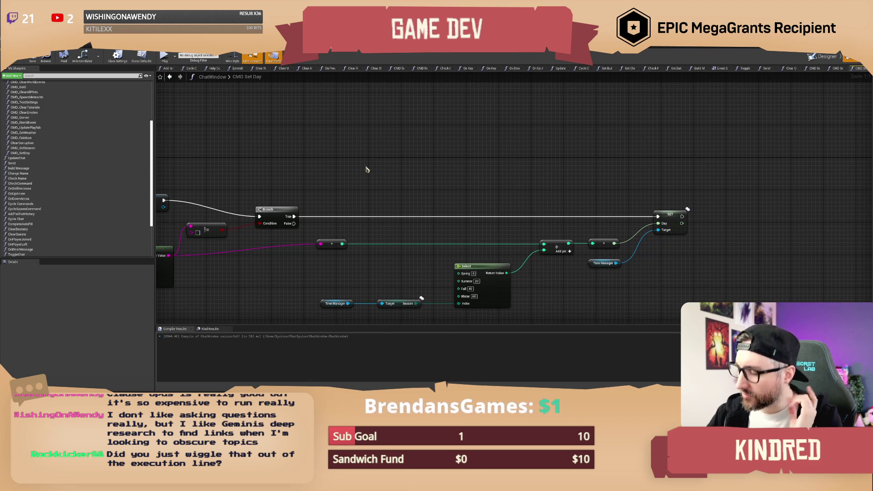
left_click_drag(351, 174, 390, 155)
mouse_move(303, 143)
left_mouse_down()
mouse_move(433, 218)
mouse_move(728, 286)
left_mouse_up()
left_click(524, 189)
mouse_move(436, 186)
left_mouse_down()
mouse_move(419, 155)
mouse_move(436, 142)
mouse_move(427, 154)
left_mouse_up()
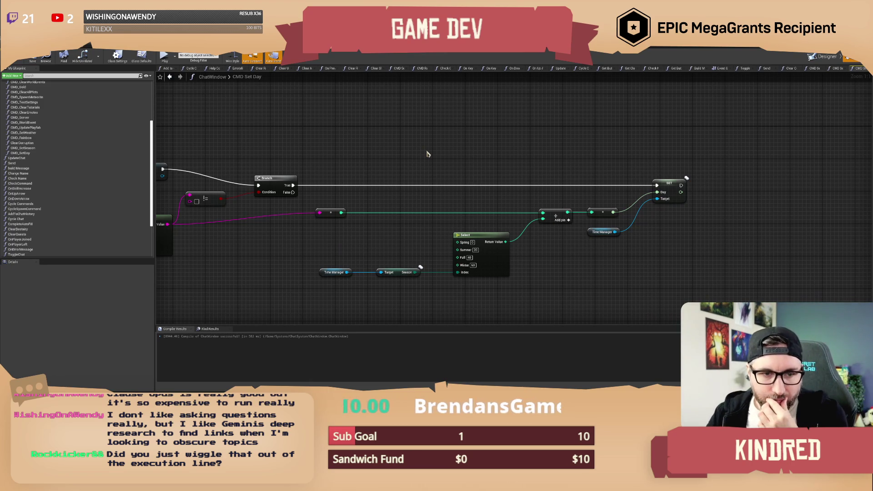
Reposition the Time Manager and Season getters further right
mouse_move(456, 171)
left_mouse_down()
mouse_move(419, 159)
mouse_move(451, 147)
left_mouse_up()
mouse_move(324, 224)
left_mouse_down()
mouse_move(414, 258)
mouse_move(404, 243)
mouse_move(415, 243)
left_mouse_up()
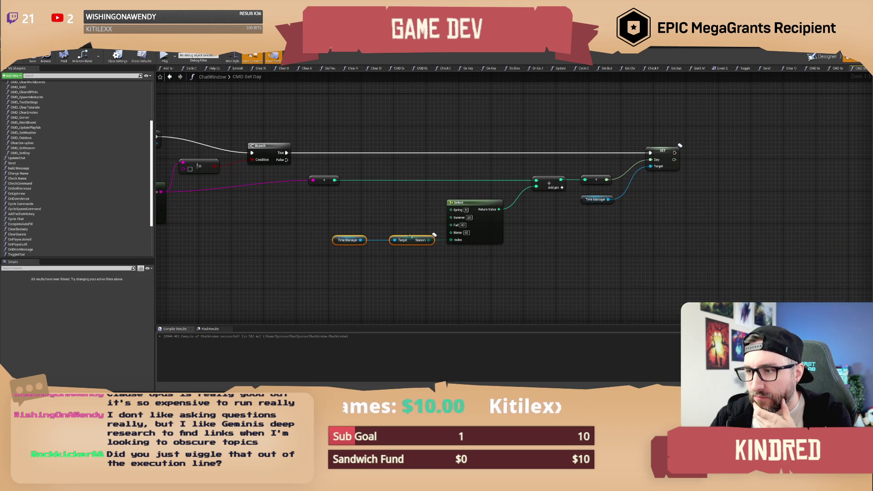
left_click(340, 242)
mouse_move(340, 242)
left_mouse_down()
mouse_move(357, 248)
mouse_move(353, 256)
mouse_move(378, 218)
mouse_move(362, 248)
mouse_move(365, 237)
mouse_move(342, 250)
mouse_move(457, 280)
mouse_move(448, 258)
left_mouse_up()
left_click(363, 237)
left_click(395, 233)
left_click(449, 258)
Move the green wire's reroute point beside the Branch node
mouse_move(505, 253)
left_mouse_down()
mouse_move(524, 255)
mouse_move(425, 222)
left_mouse_up()
left_click_drag(461, 185, 402, 187)
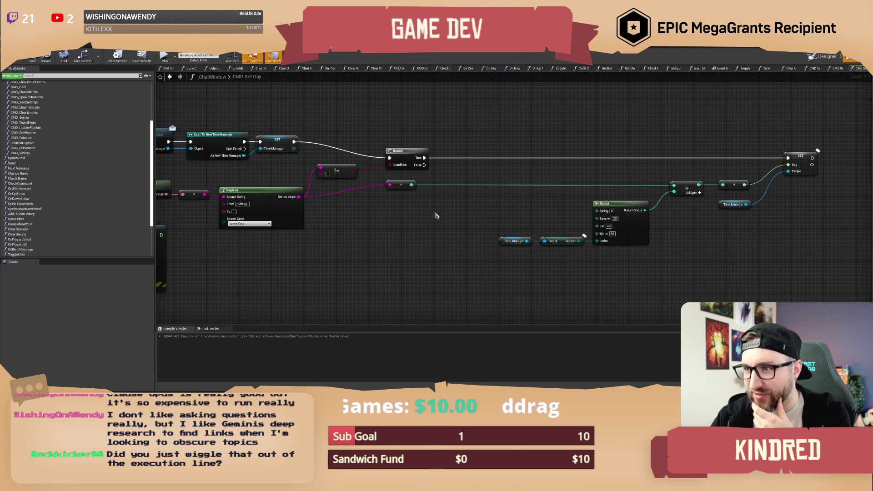
left_click(440, 135)
Shift the season, append and Day SET node group about 270 px left
mouse_move(449, 132)
left_mouse_down()
mouse_move(398, 150)
mouse_move(353, 148)
left_mouse_up()
left_click_drag(401, 134, 723, 283)
left_click_drag(691, 176, 570, 174)
left_click(518, 154)
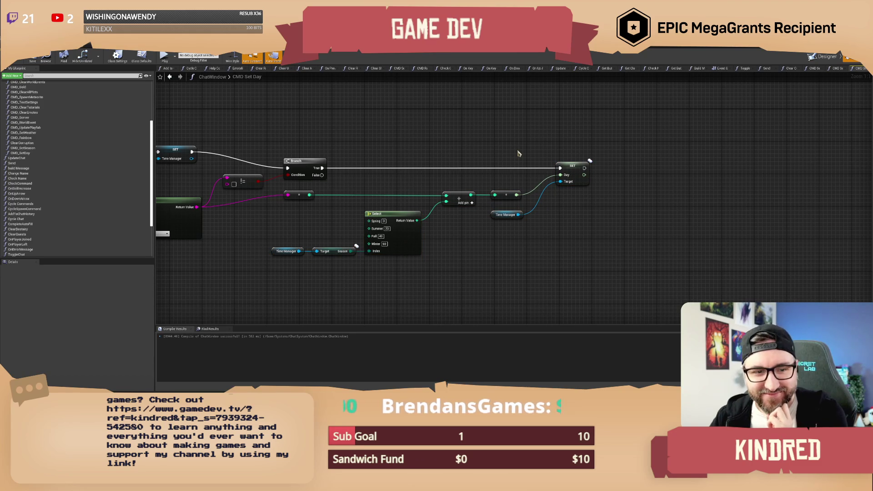
mouse_move(518, 153)
left_mouse_down()
mouse_move(506, 140)
mouse_move(447, 151)
mouse_move(489, 158)
mouse_move(436, 148)
mouse_move(449, 155)
left_mouse_up()
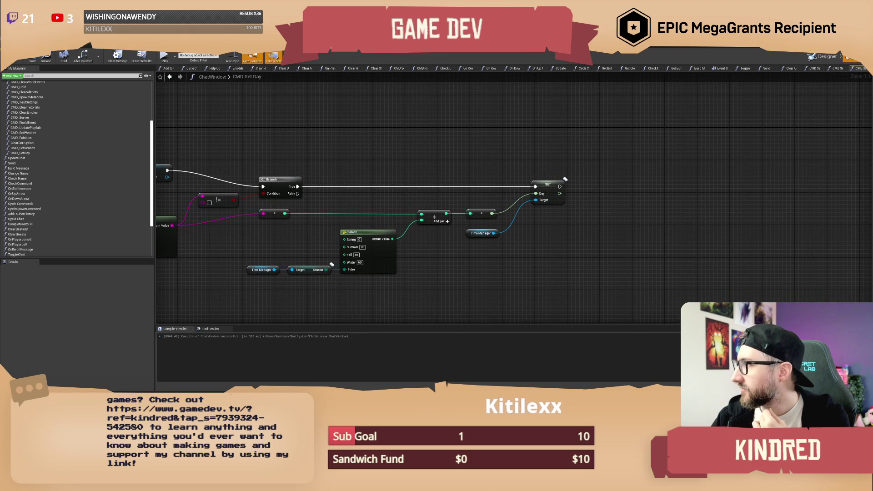
left_click_drag(456, 152, 442, 146)
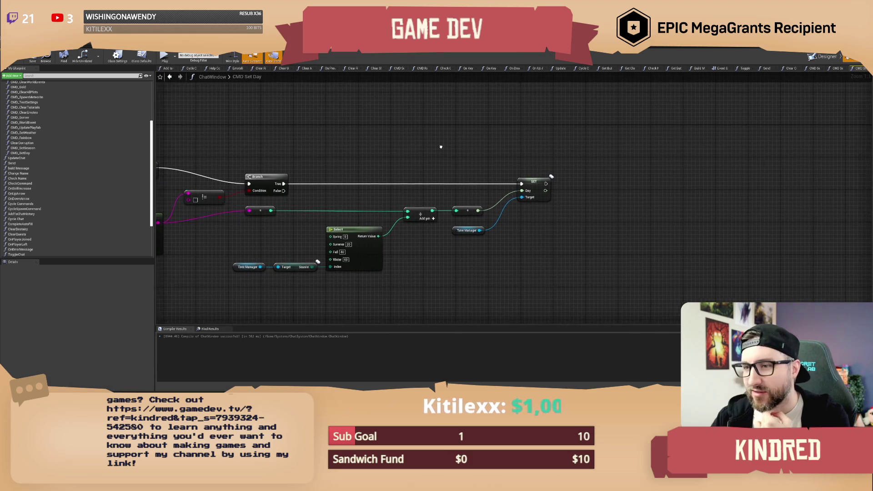
left_click_drag(295, 200, 304, 207)
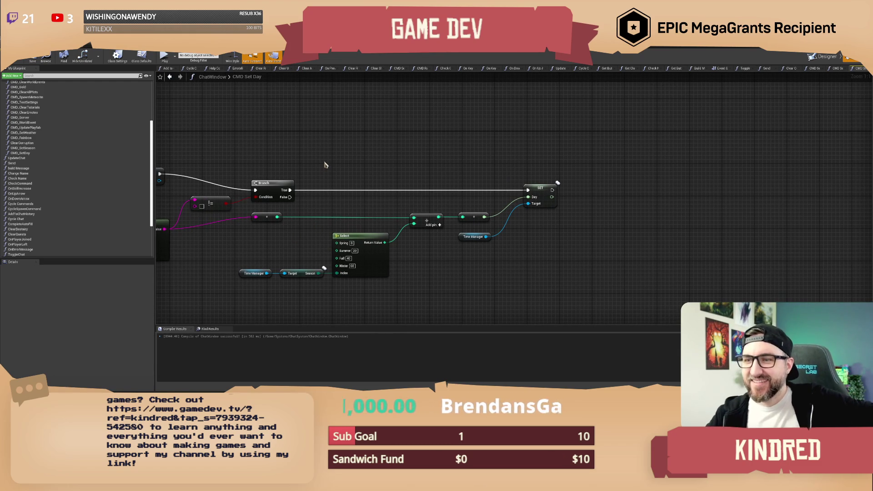
left_click_drag(346, 165, 337, 162)
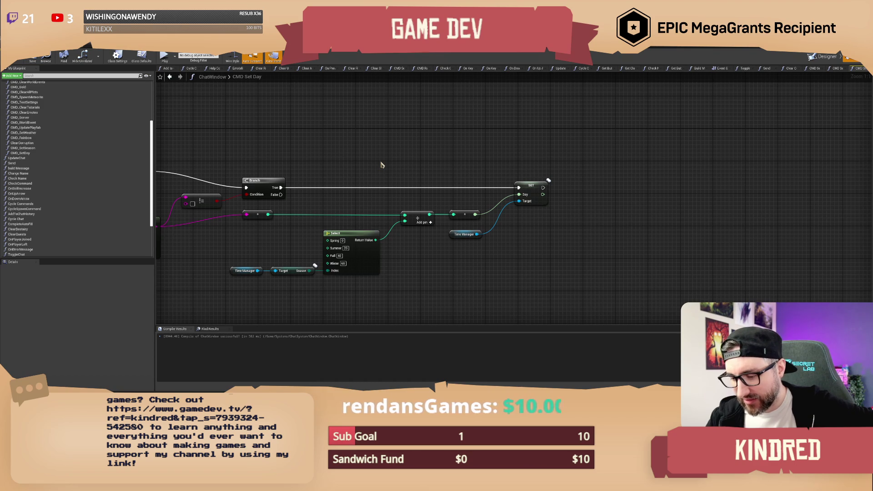
left_click_drag(382, 148, 411, 152)
Recompile the ChatWindow Blueprint and check the log for a new successful compile
left_click(19, 61)
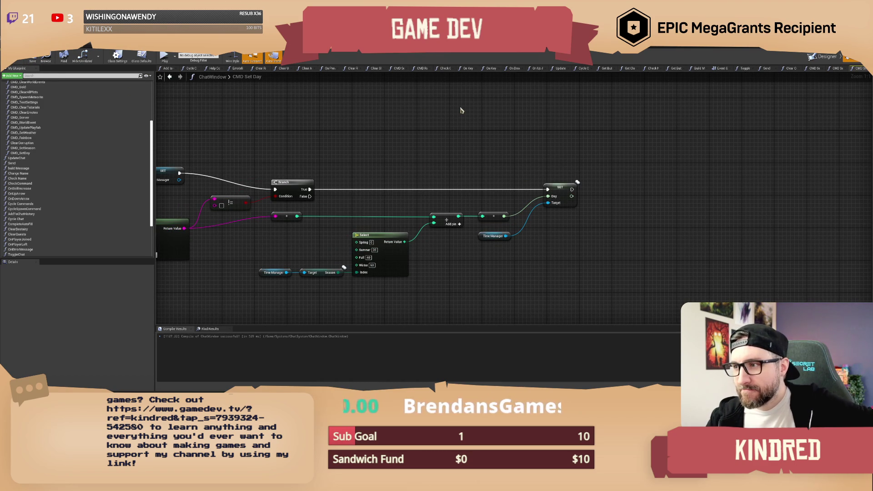
left_click_drag(558, 149, 500, 140)
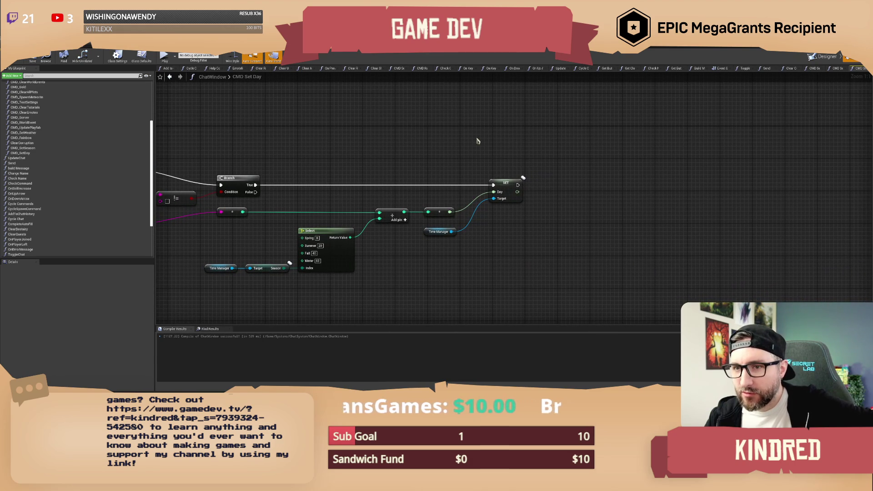